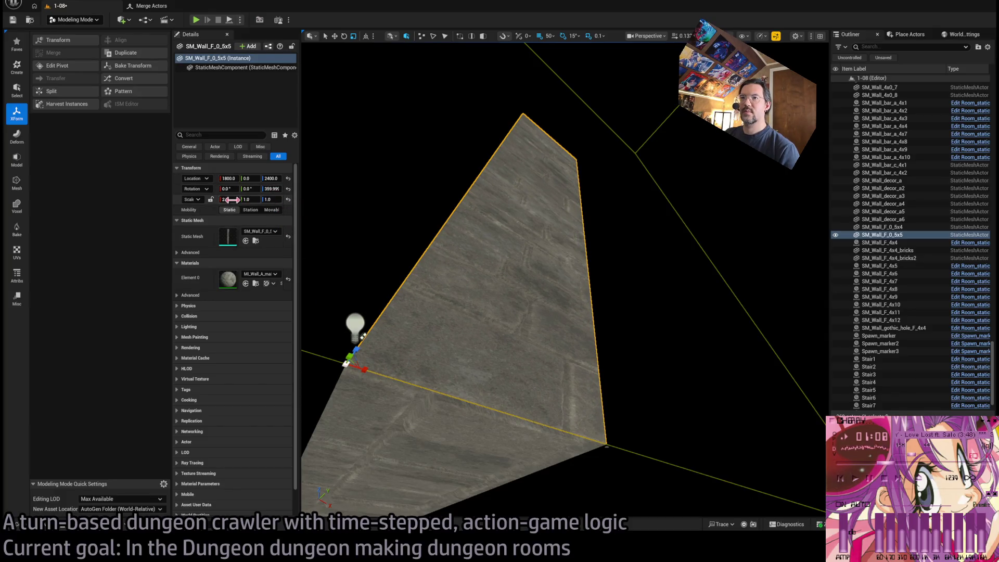
Multi-select the six brick wall pieces, including SM_Wall_4x0_8, in the viewport.
{"action": "mouse_move", "coordinate": [546, 279]}
{"action": "left_mouse_down"}
{"action": "mouse_move", "coordinate": [484, 182]}
{"action": "mouse_move", "coordinate": [306, 434]}
{"action": "left_mouse_up"}
{"action": "left_click_drag", "start_coordinate": [630, 300], "coordinate": [629, 301]}
{"action": "mouse_move", "coordinate": [550, 281]}
{"action": "left_mouse_down"}
{"action": "mouse_move", "coordinate": [536, 294]}
{"action": "mouse_move", "coordinate": [585, 339]}
{"action": "mouse_move", "coordinate": [569, 330]}
{"action": "left_mouse_up"}
{"action": "left_click", "coordinate": [569, 330]}
{"action": "left_click", "coordinate": [463, 279], "text": "ctrl"}
{"action": "left_click", "coordinate": [522, 450], "text": "ctrl"}
{"action": "mouse_move", "coordinate": [536, 294]}
{"action": "left_mouse_down"}
{"action": "mouse_move", "coordinate": [528, 284]}
{"action": "mouse_move", "coordinate": [554, 305]}
{"action": "mouse_move", "coordinate": [541, 289]}
{"action": "mouse_move", "coordinate": [430, 341]}
{"action": "mouse_move", "coordinate": [612, 282]}
{"action": "left_mouse_up"}
{"action": "left_click", "coordinate": [553, 305], "text": "ctrl"}
{"action": "mouse_move", "coordinate": [687, 327]}
{"action": "left_mouse_down"}
{"action": "mouse_move", "coordinate": [656, 328]}
{"action": "mouse_move", "coordinate": [624, 312]}
{"action": "left_mouse_up"}
{"action": "left_click", "coordinate": [647, 326], "text": "ctrl"}
{"action": "mouse_move", "coordinate": [662, 388]}
{"action": "left_mouse_down"}
{"action": "mouse_move", "coordinate": [661, 432]}
{"action": "mouse_move", "coordinate": [662, 388]}
{"action": "left_mouse_up"}
Look over the project's wall assets in the Content Drawer, then switch to the web browser.
{"action": "left_click", "coordinate": [39, 531]}
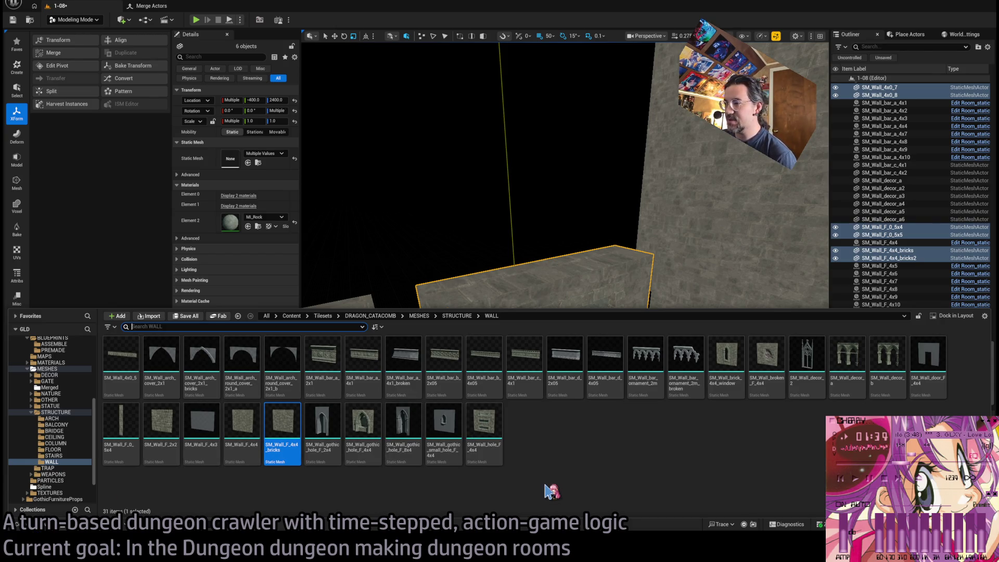
{"action": "left_click", "coordinate": [525, 357]}
{"action": "scroll", "coordinate": [529, 361], "scroll_direction": "up", "scroll_amount": 5}
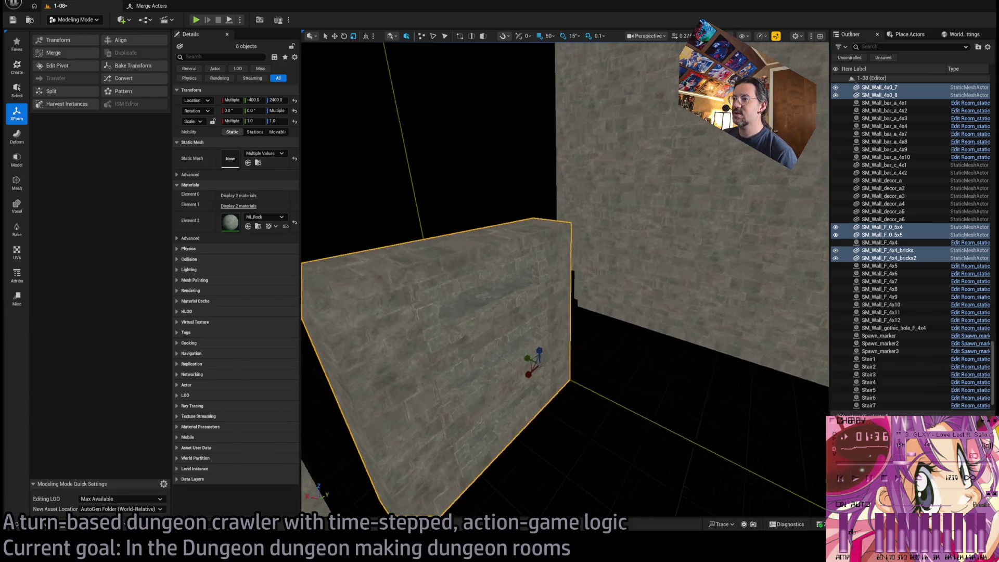
{"action": "scroll", "coordinate": [565, 279], "scroll_direction": "up", "scroll_amount": 5}
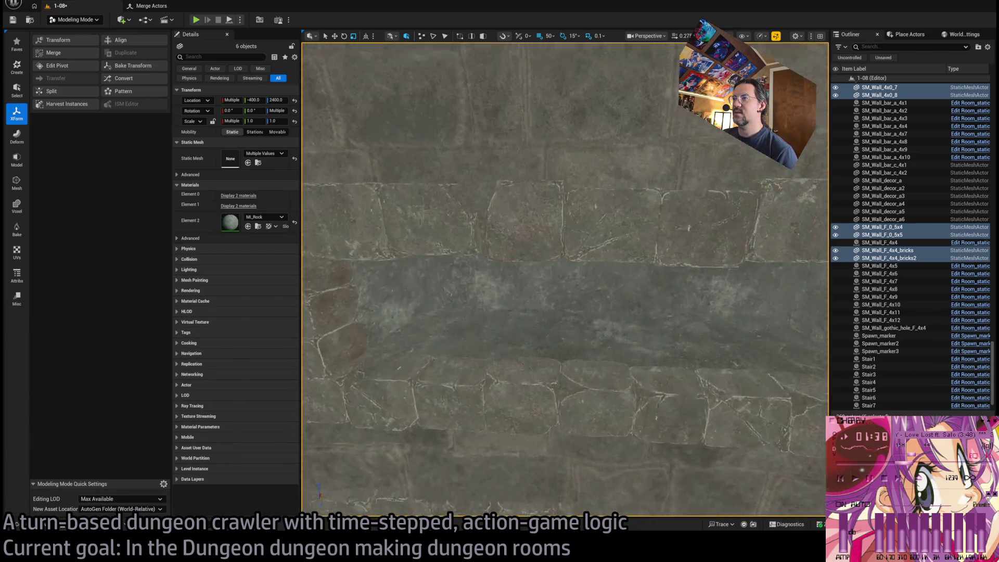
{"action": "scroll", "coordinate": [509, 259], "scroll_direction": "down", "scroll_amount": 8}
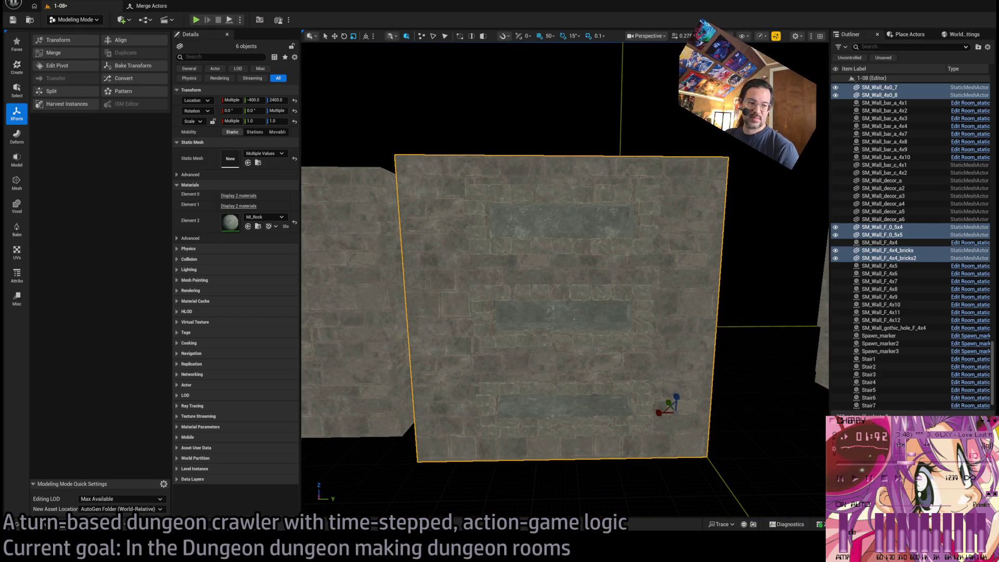
{"action": "key", "text": "alt+Tab"}
Search Google for what the horizontal shelves built into catacomb stone walls are called.
{"action": "left_click", "coordinate": [623, 284]}
{"action": "type", "text": "a catacomb, what"}
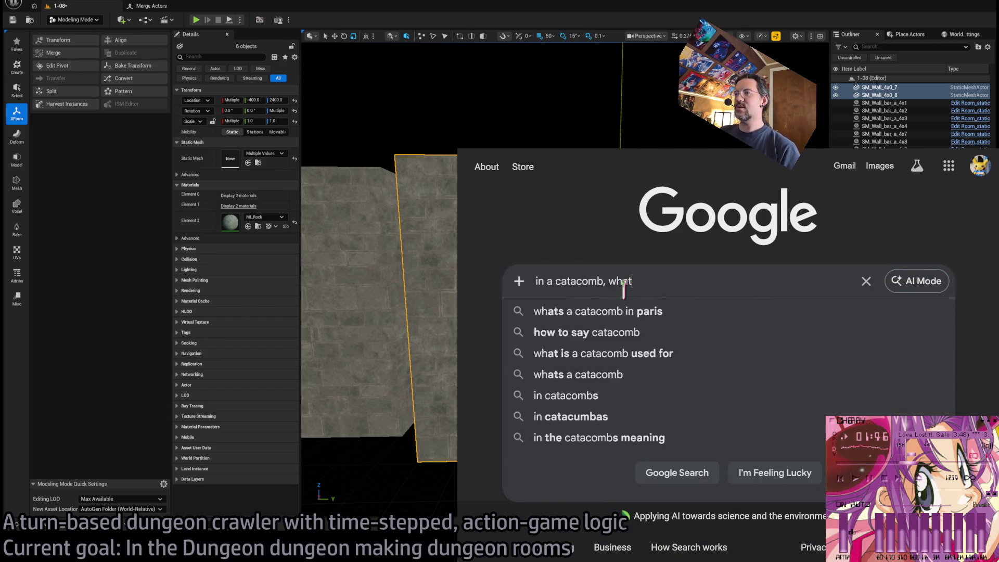
{"action": "type", "text": " are the horizontal "}
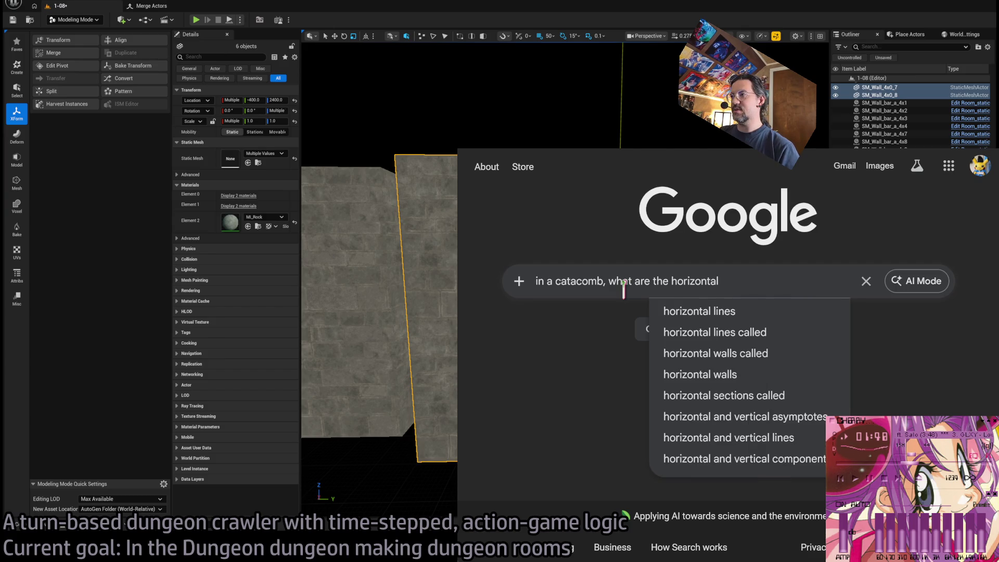
{"action": "type", "text": "shelves that contain stuff calle"}
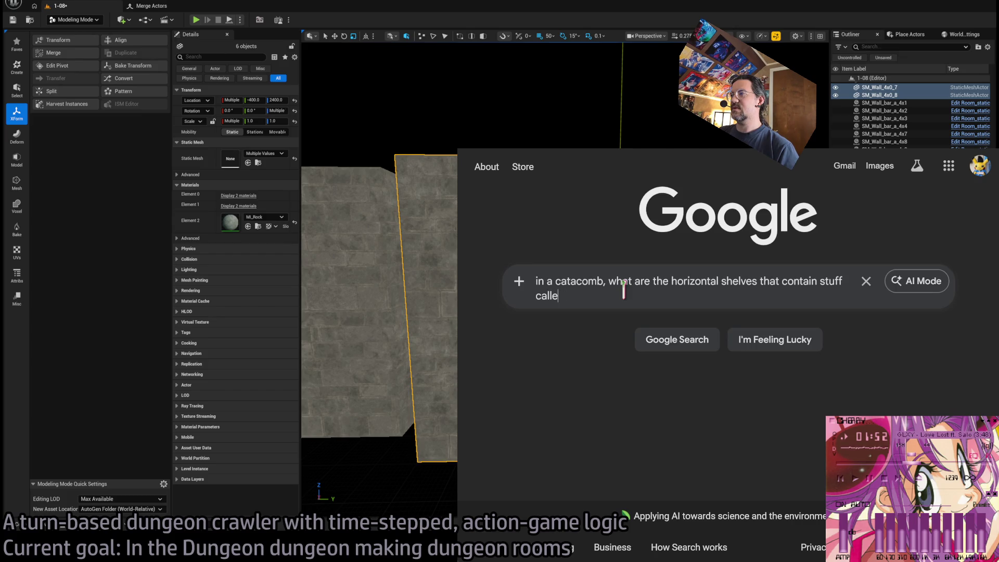
{"action": "key", "text": "BackSpace"}
{"action": "key", "text": "BackSpace"}
{"action": "key", "text": "BackSpace"}
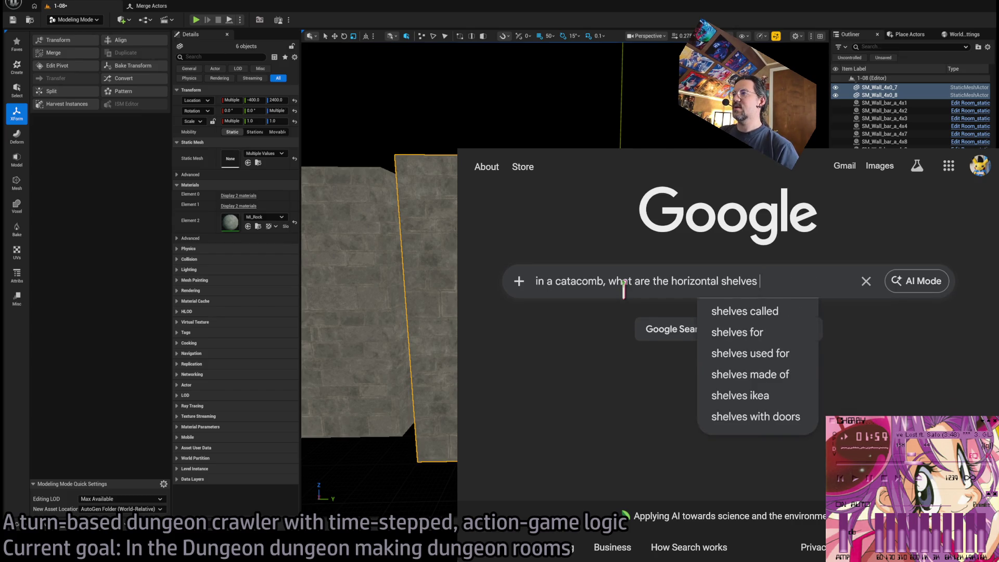
{"action": "type", "text": "built into the stone walls ca"}
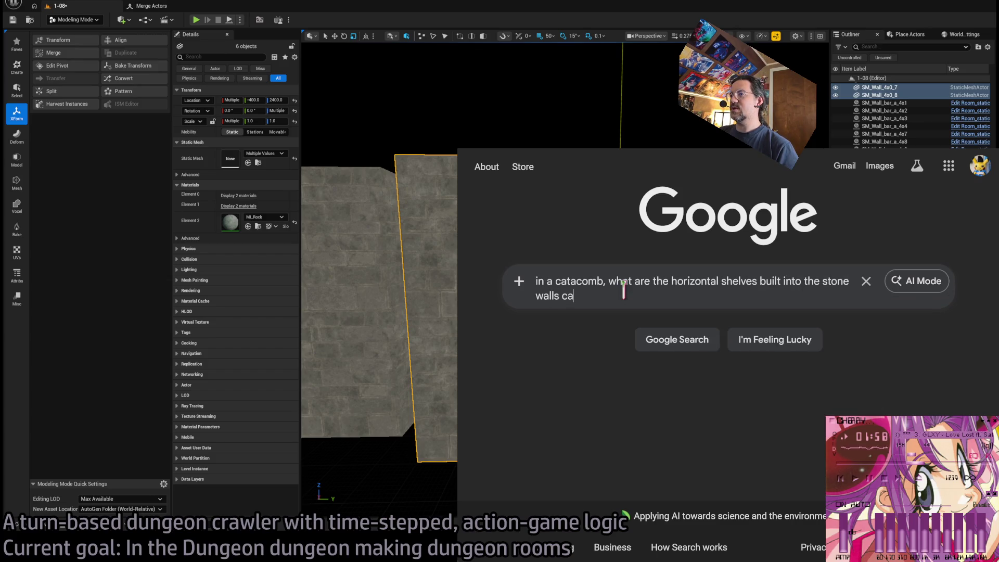
{"action": "key", "text": "Return"}
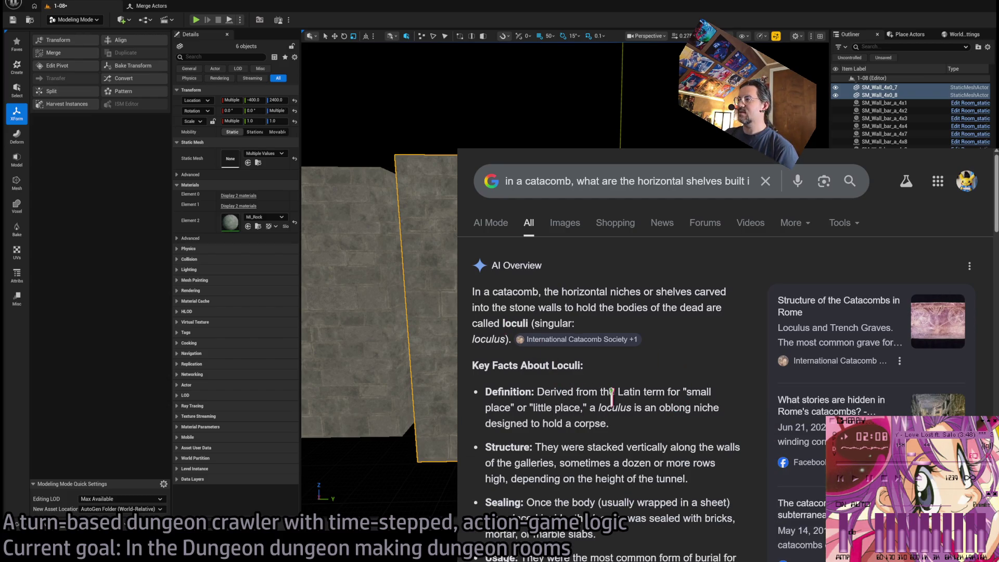
Read the AI Overview naming the shelves loculi, then return to Unreal.
{"action": "scroll", "coordinate": [612, 398], "scroll_direction": "down", "scroll_amount": 2}
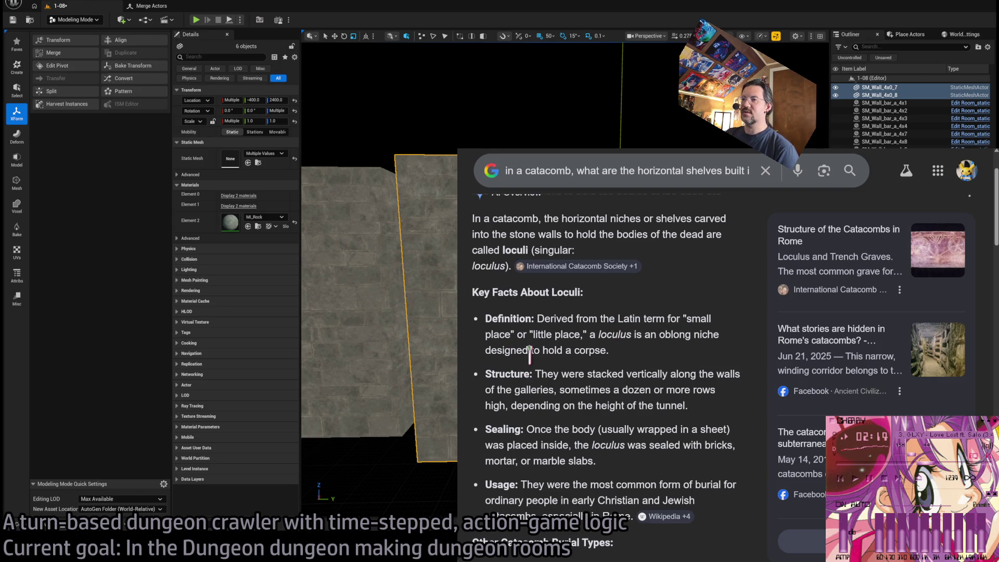
{"action": "scroll", "coordinate": [627, 323], "scroll_direction": "up", "scroll_amount": 2}
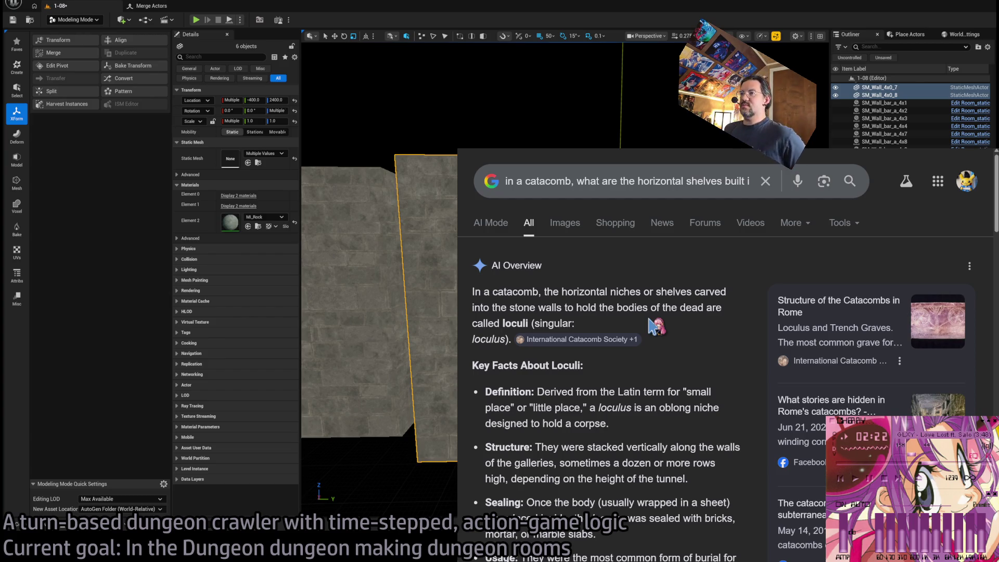
{"action": "key", "text": "alt+Tab"}
Frame the six selected wall pieces and launch Merge Actors to build SM_Dgn_Wall_Loculus.
{"action": "key", "text": "f"}
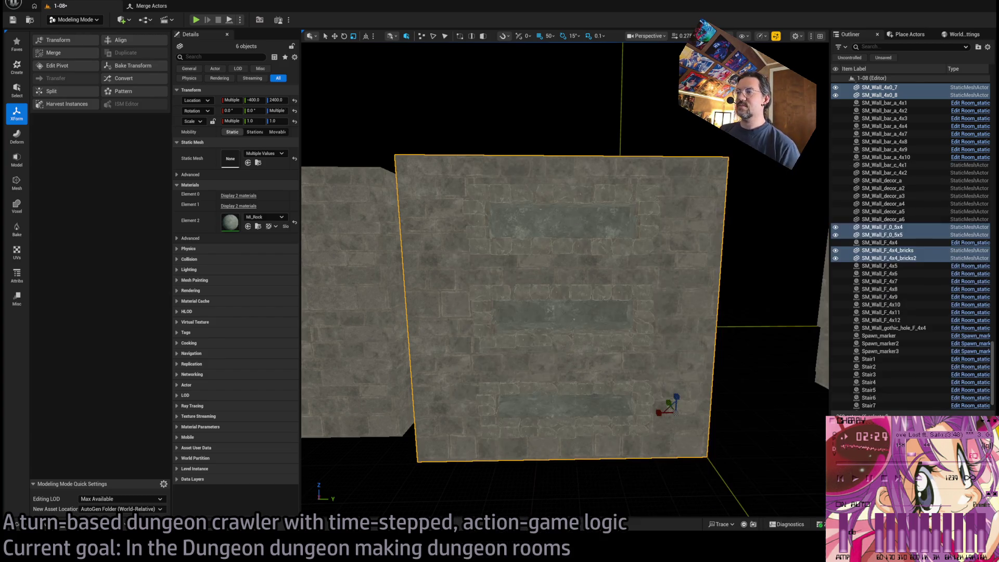
{"action": "left_click_drag", "start_coordinate": [342, 351], "coordinate": [307, 264]}
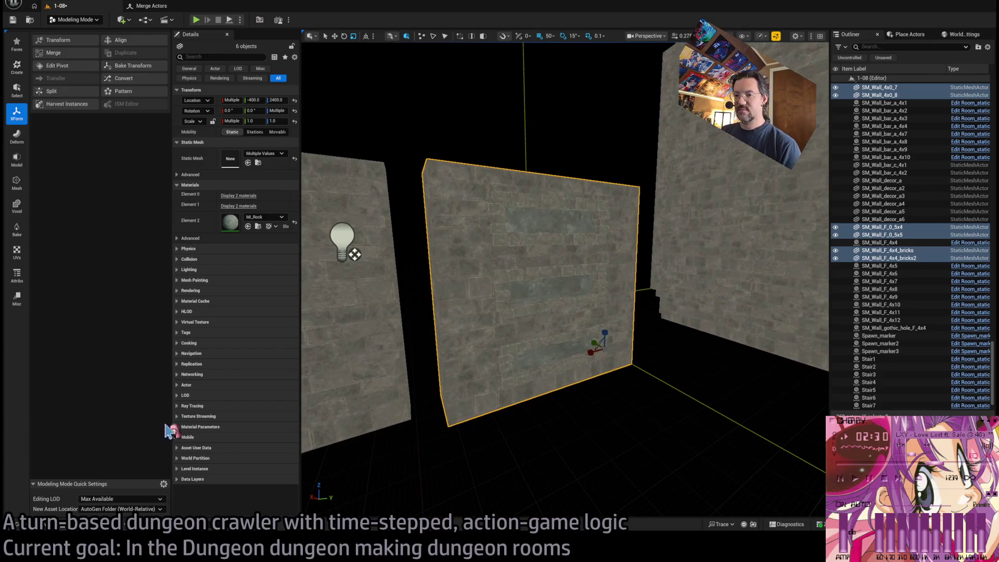
{"action": "key", "text": "ctrl+space"}
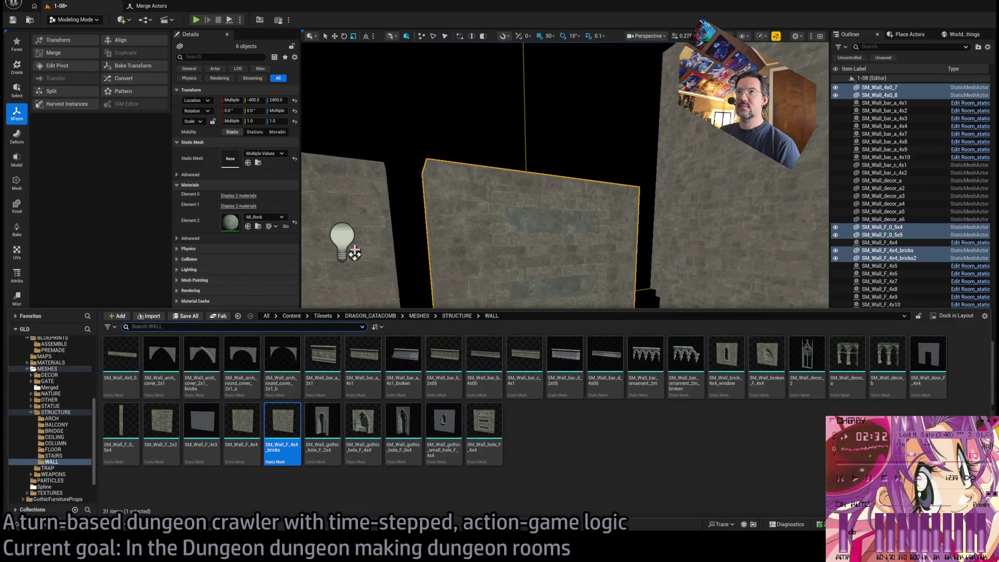
{"action": "left_click", "coordinate": [151, 6]}
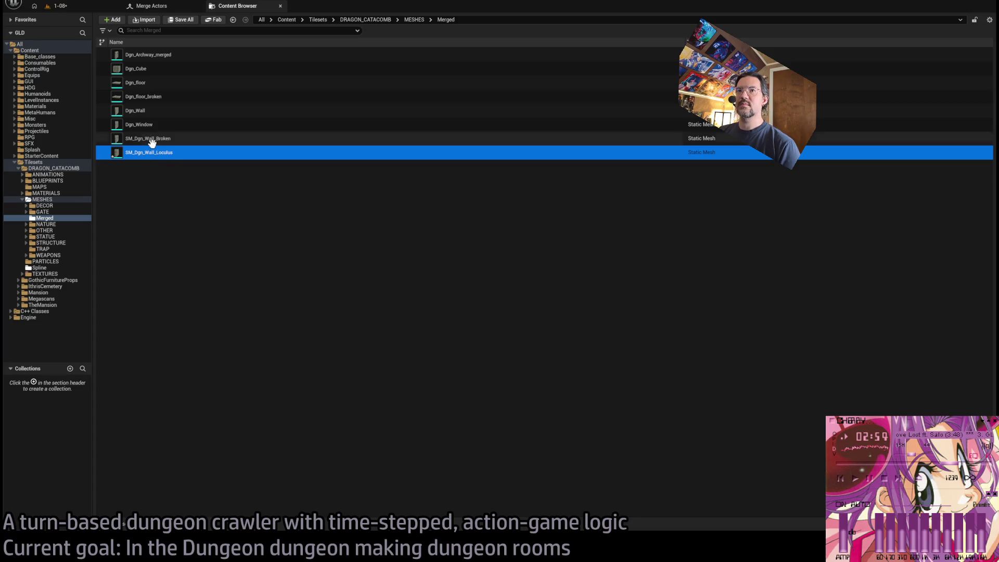
Rename the merged meshes to Dgn_Wall_Broken and Dgn_Wall_Loculus, dropping the SM_ prefix.
{"action": "left_click", "coordinate": [152, 139]}
{"action": "key", "text": "F2"}
{"action": "key", "text": "BackSpace"}
{"action": "key", "text": "BackSpace"}
{"action": "key", "text": "BackSpace"}
{"action": "key", "text": "Return"}
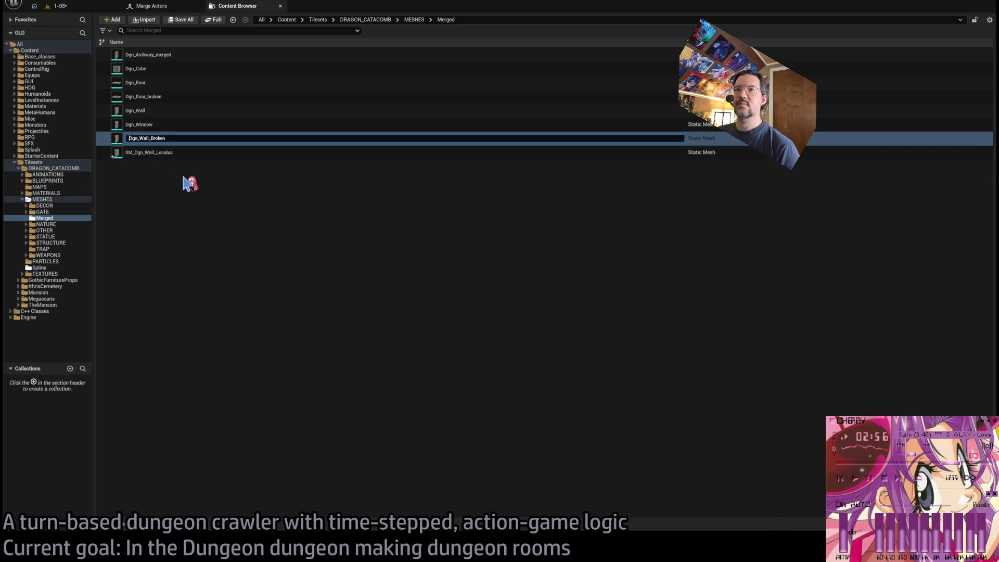
{"action": "left_click", "coordinate": [165, 156]}
{"action": "key", "text": "F2"}
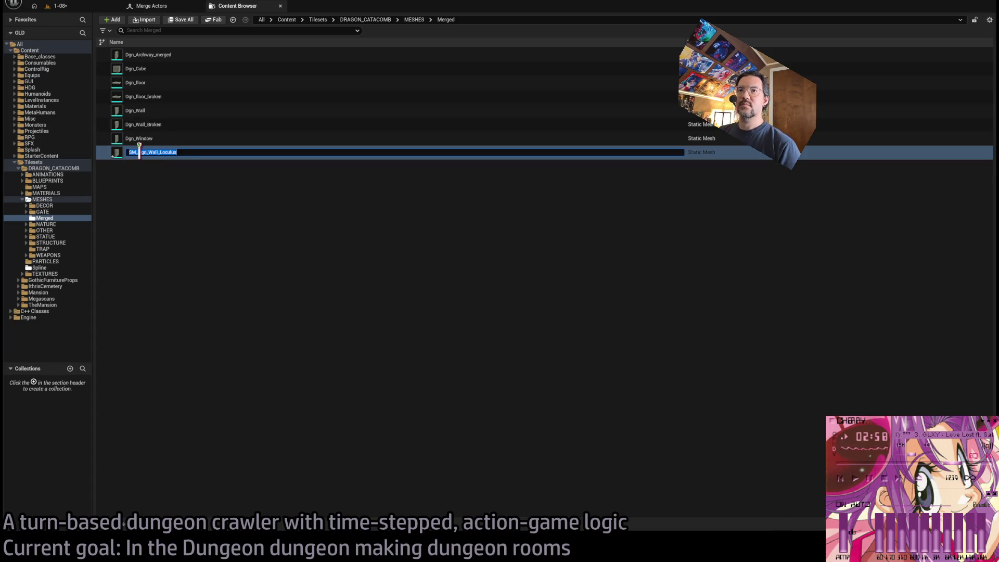
{"action": "key", "text": "Return"}
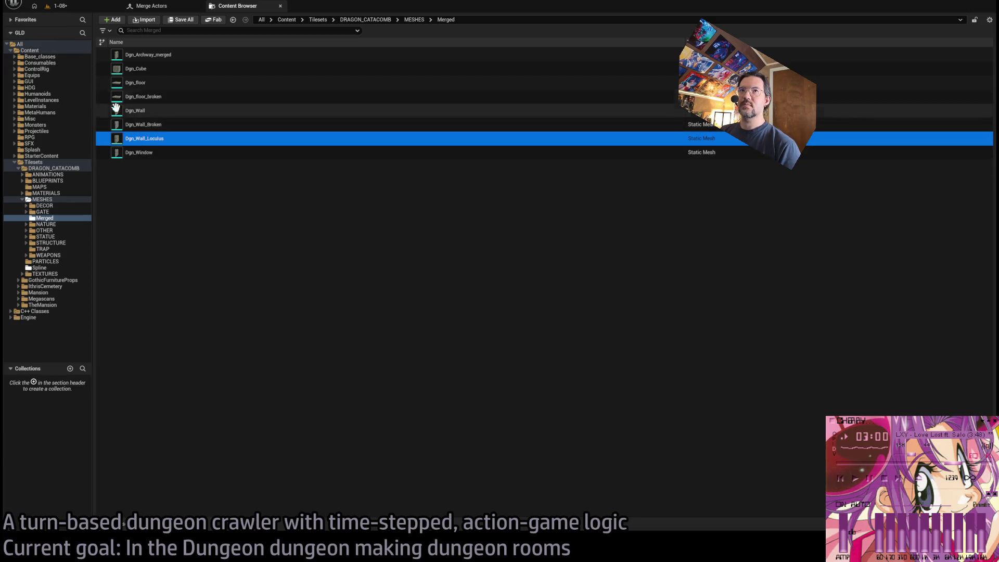
Close the separate asset browser and return to the 1-08 level with the Content Drawer showing.
{"action": "middle_click", "coordinate": [225, 11]}
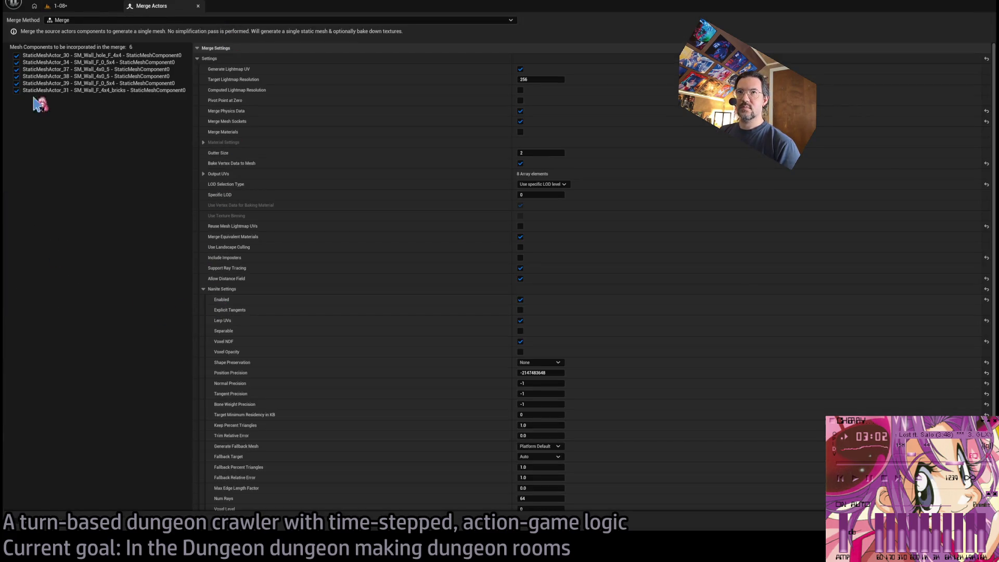
{"action": "left_click", "coordinate": [84, 13]}
{"action": "left_click", "coordinate": [24, 524]}
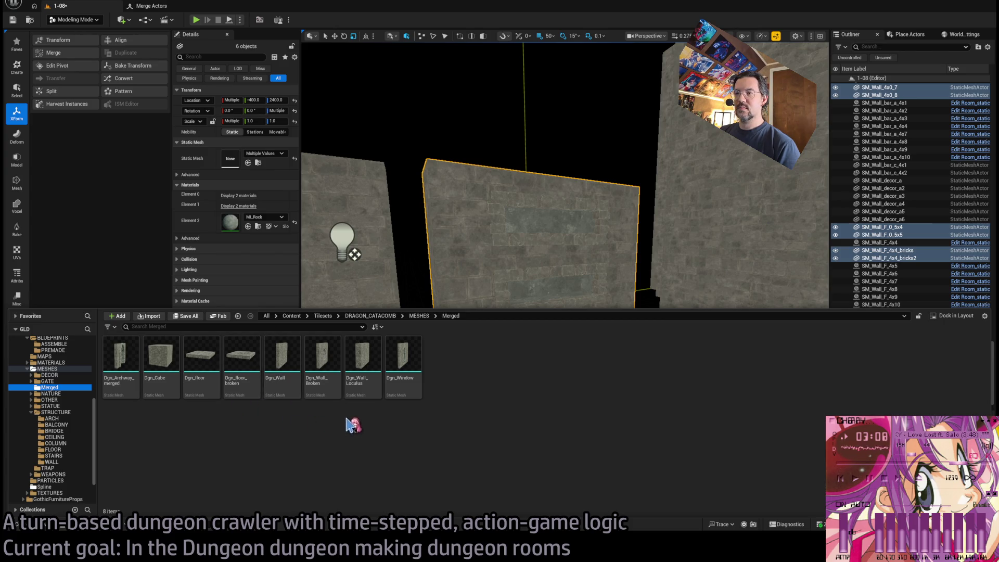
Place Dgn_Wall_Loculus into the level and move Dungeon_torch_light8 toward it.
{"action": "mouse_move", "coordinate": [351, 387]}
{"action": "left_mouse_down"}
{"action": "mouse_move", "coordinate": [635, 334]}
{"action": "mouse_move", "coordinate": [642, 348]}
{"action": "mouse_move", "coordinate": [529, 394]}
{"action": "mouse_move", "coordinate": [558, 419]}
{"action": "mouse_move", "coordinate": [542, 404]}
{"action": "mouse_move", "coordinate": [593, 419]}
{"action": "left_mouse_up"}
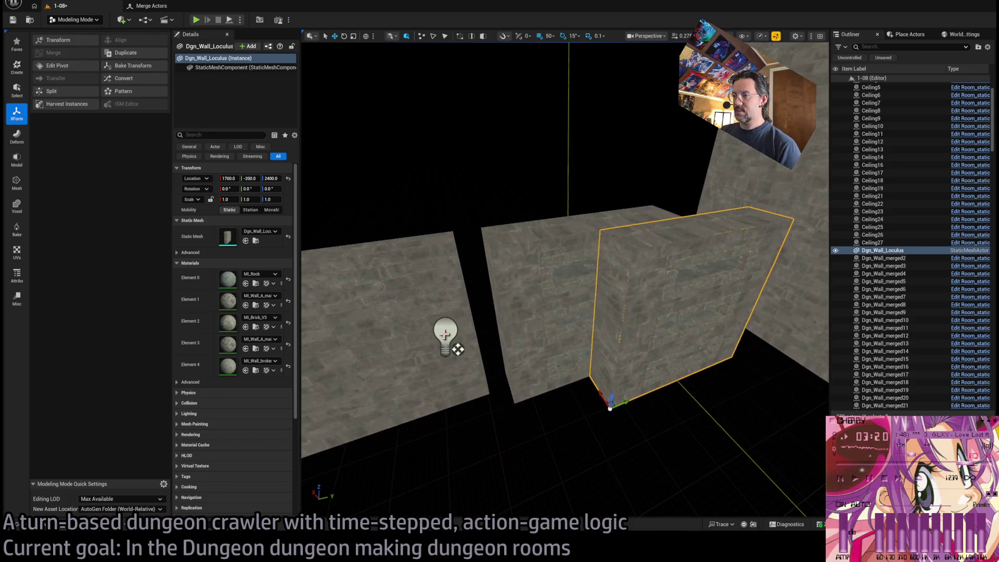
{"action": "left_click", "coordinate": [445, 336]}
{"action": "mouse_move", "coordinate": [458, 349]}
{"action": "left_mouse_down"}
{"action": "mouse_move", "coordinate": [591, 391]}
{"action": "mouse_move", "coordinate": [606, 355]}
{"action": "left_mouse_up"}
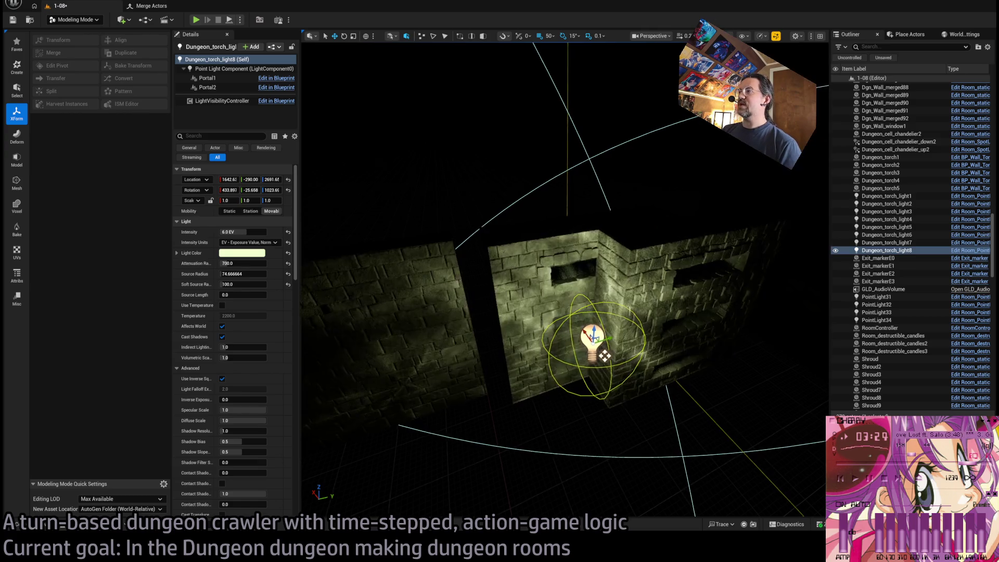
{"action": "scroll", "coordinate": [606, 356], "scroll_direction": "up", "scroll_amount": 10}
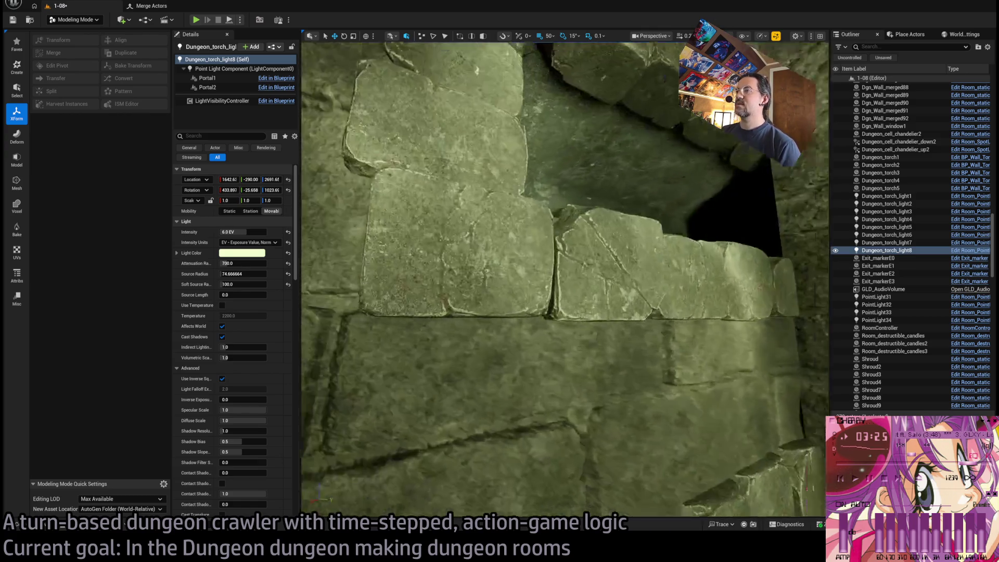
{"action": "mouse_move", "coordinate": [607, 355]}
{"action": "left_mouse_down"}
{"action": "mouse_move", "coordinate": [474, 287]}
{"action": "mouse_move", "coordinate": [682, 241]}
{"action": "left_mouse_up"}
{"action": "left_click", "coordinate": [683, 241]}
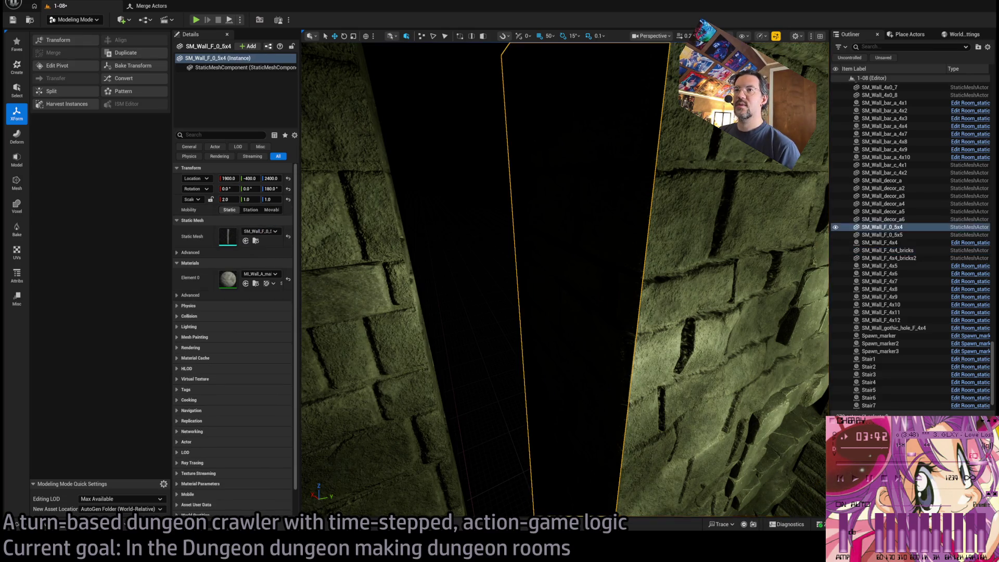
Inspect the wall corner, selecting SM_Wall_F_0_5x4 and Dgn_Wall_Loculus, in unlit shading.
{"action": "left_click_drag", "start_coordinate": [585, 354], "coordinate": [535, 351]}
{"action": "mouse_move", "coordinate": [586, 319]}
{"action": "left_mouse_down"}
{"action": "mouse_move", "coordinate": [573, 322]}
{"action": "mouse_move", "coordinate": [587, 319]}
{"action": "left_mouse_up"}
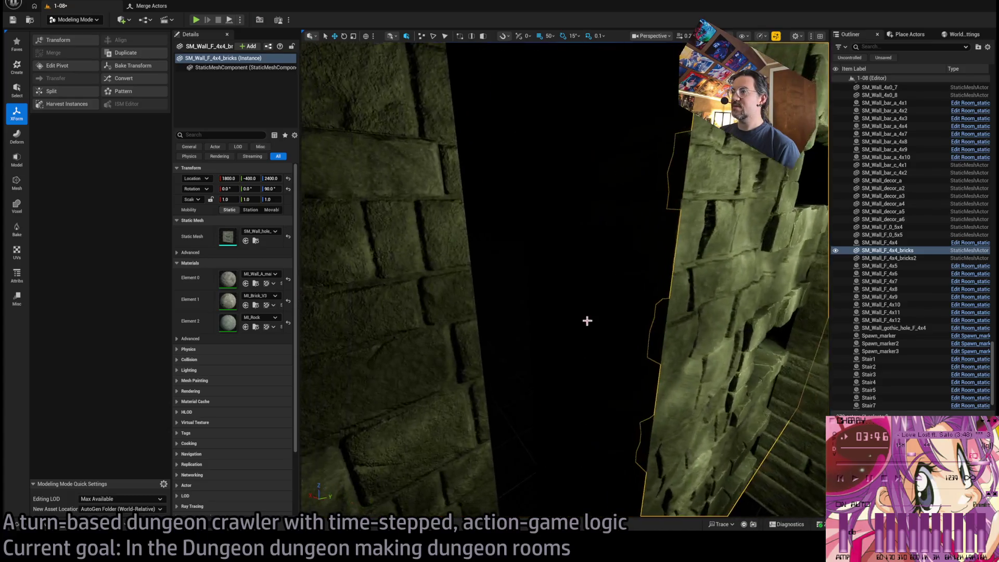
{"action": "left_click", "coordinate": [587, 319]}
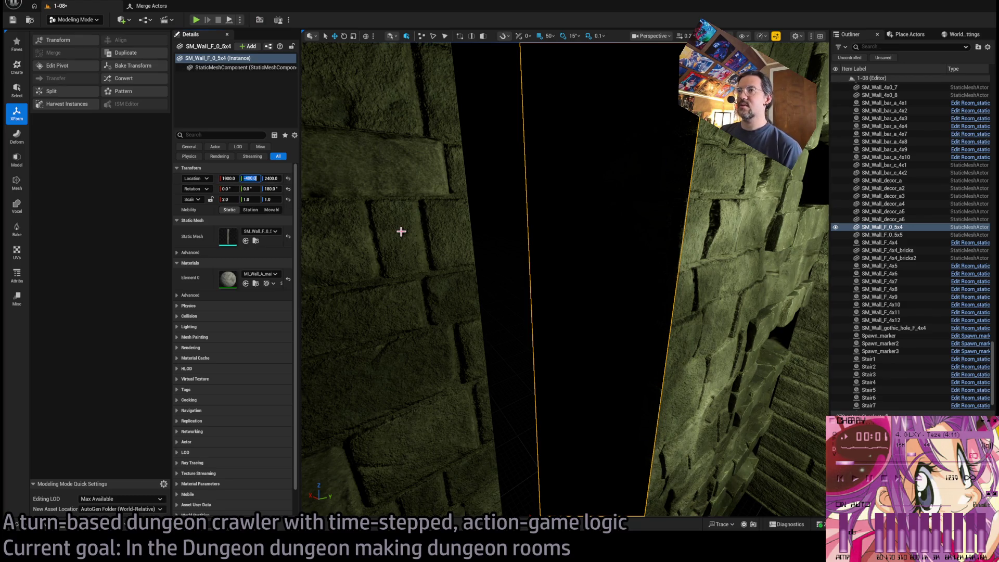
{"action": "mouse_move", "coordinate": [593, 297]}
{"action": "left_mouse_down"}
{"action": "mouse_move", "coordinate": [477, 341]}
{"action": "mouse_move", "coordinate": [478, 302]}
{"action": "mouse_move", "coordinate": [443, 286]}
{"action": "mouse_move", "coordinate": [426, 302]}
{"action": "left_mouse_up"}
{"action": "mouse_move", "coordinate": [561, 367]}
{"action": "left_mouse_down"}
{"action": "mouse_move", "coordinate": [544, 349]}
{"action": "mouse_move", "coordinate": [518, 354]}
{"action": "mouse_move", "coordinate": [457, 330]}
{"action": "mouse_move", "coordinate": [500, 413]}
{"action": "mouse_move", "coordinate": [515, 349]}
{"action": "mouse_move", "coordinate": [444, 260]}
{"action": "left_mouse_up"}
{"action": "left_click", "coordinate": [561, 367]}
{"action": "key", "text": "alt+3"}
Delete the placed Dgn_Wall_Loculus wall and select its asset in the Content Drawer.
{"action": "left_click", "coordinate": [444, 259]}
{"action": "key", "text": "Delete"}
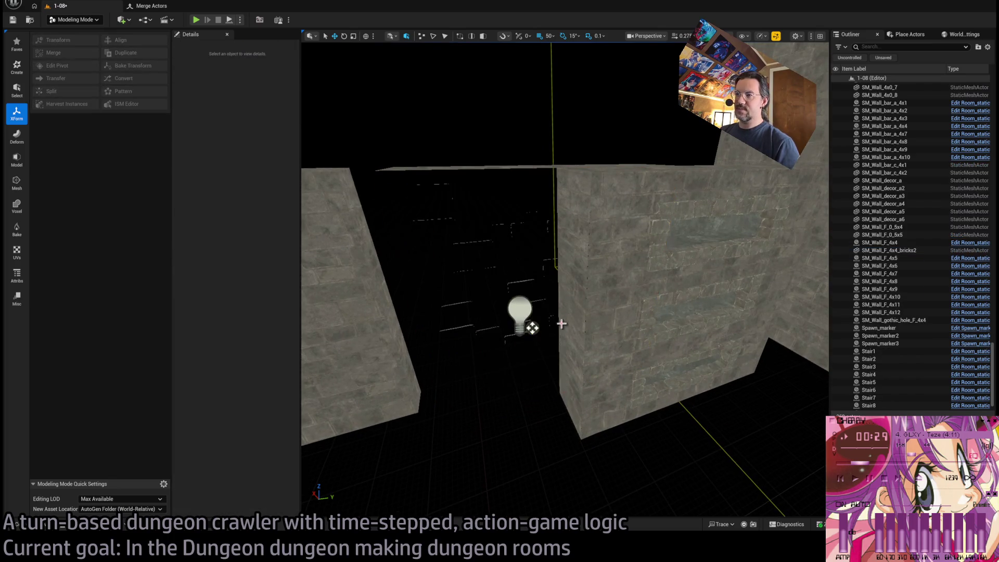
{"action": "key", "text": "ctrl+z"}
{"action": "left_click", "coordinate": [683, 389]}
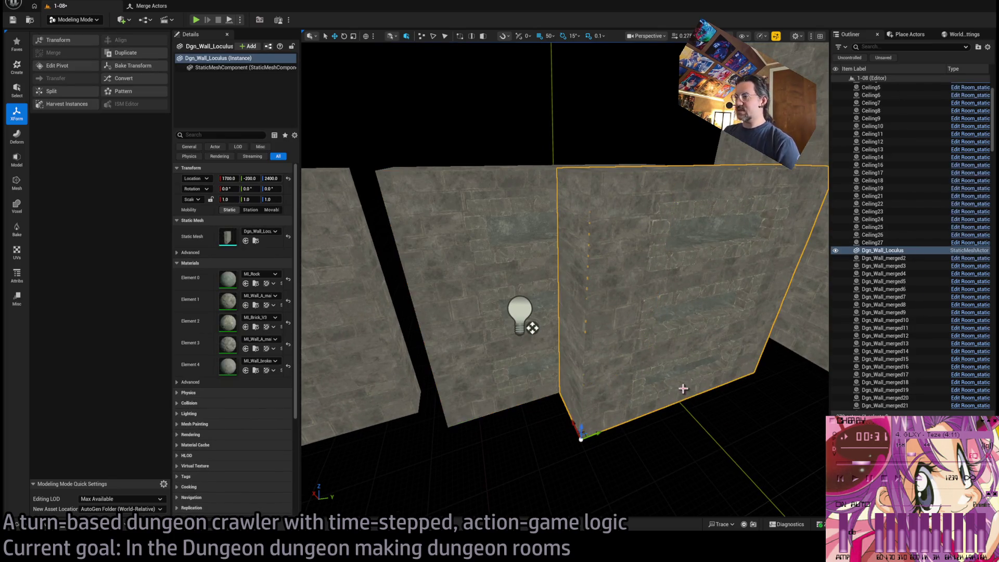
{"action": "key", "text": "Delete"}
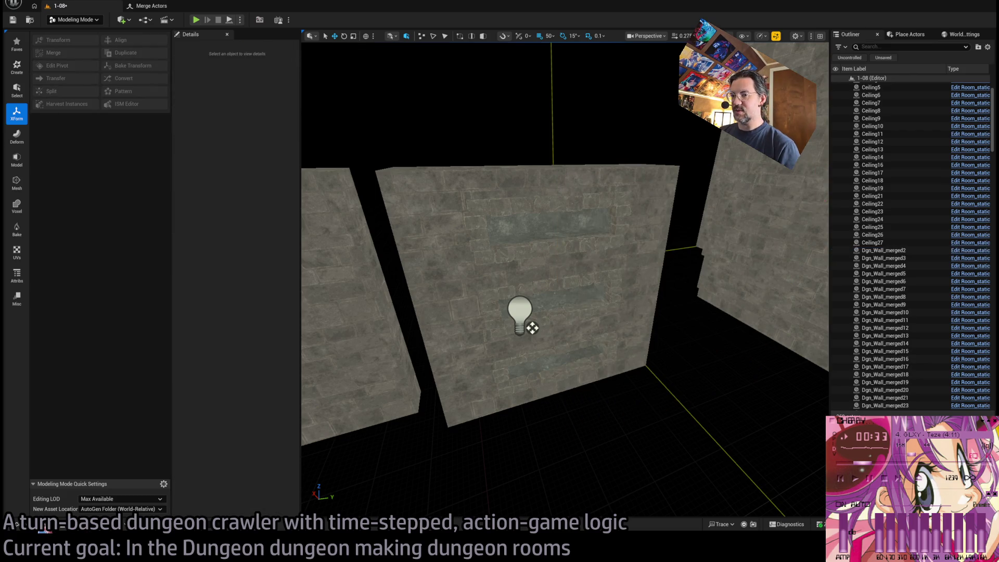
{"action": "key", "text": "ctrl+space"}
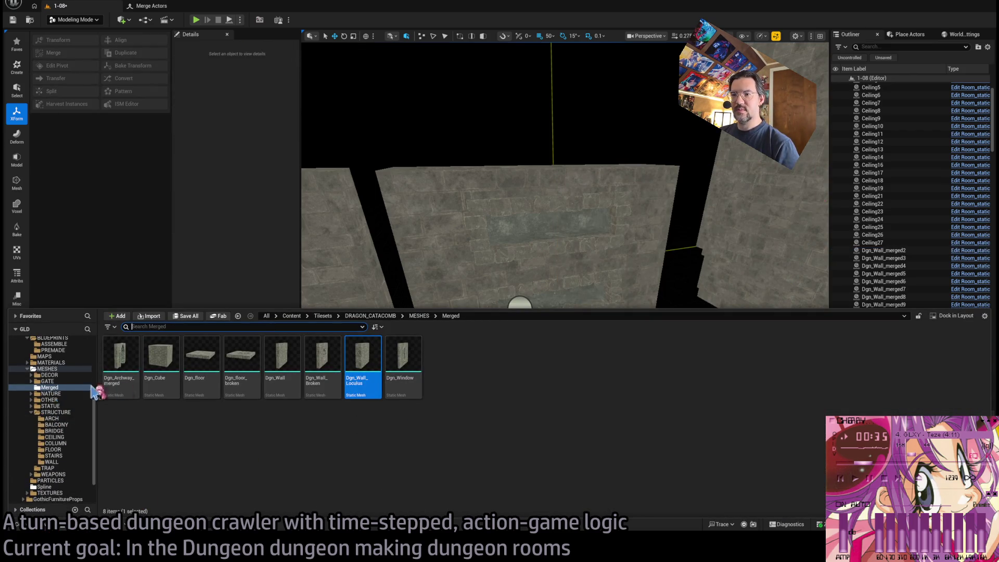
{"action": "left_click", "coordinate": [355, 351]}
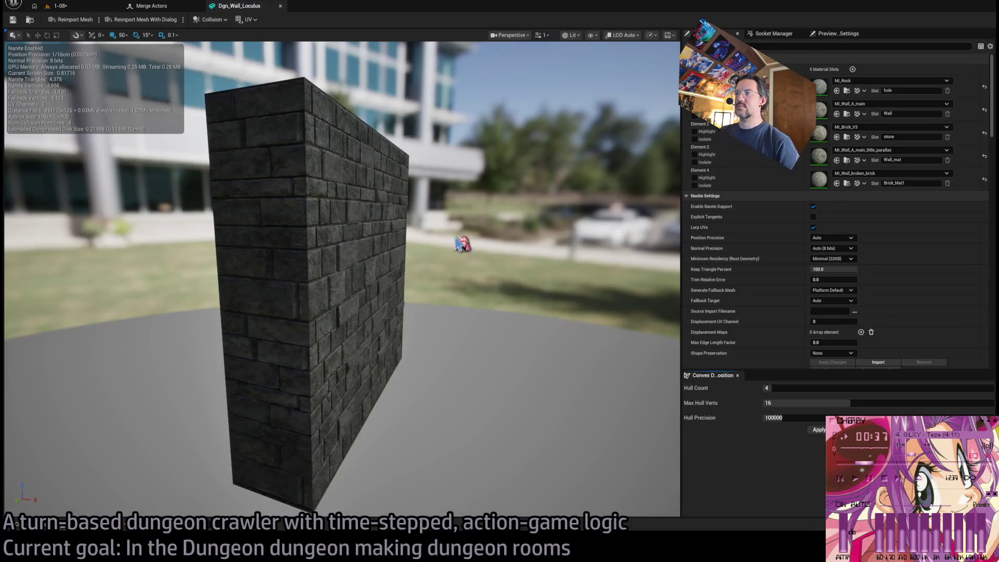
Set Hull Count 64, Max Hull Verts 32 and Hull Precision 1000000 on Dgn_Wall_Loculus.
{"action": "left_click_drag", "start_coordinate": [515, 213], "coordinate": [443, 214]}
{"action": "mouse_move", "coordinate": [542, 239]}
{"action": "left_mouse_down"}
{"action": "mouse_move", "coordinate": [510, 239]}
{"action": "mouse_move", "coordinate": [542, 238]}
{"action": "left_mouse_up"}
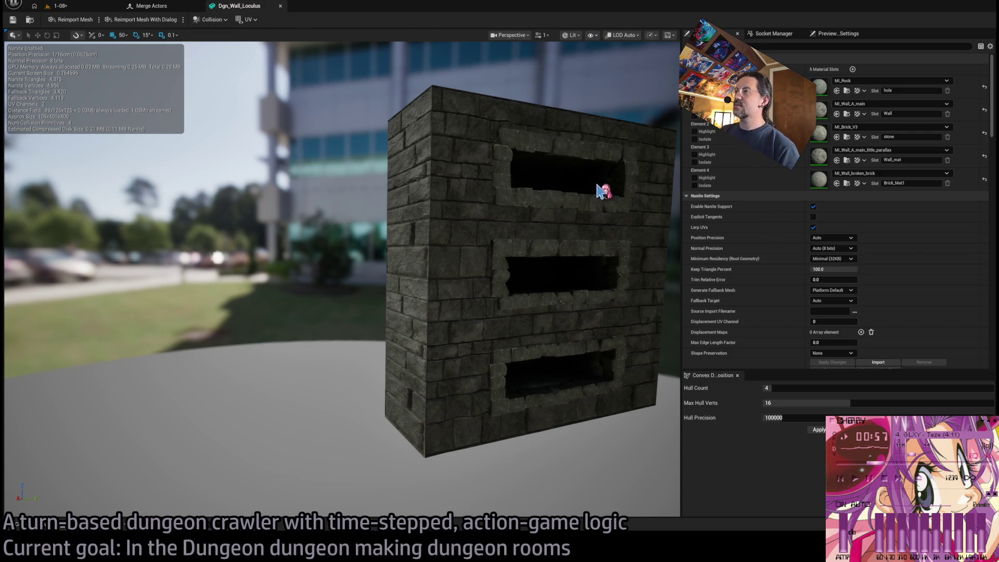
{"action": "left_click_drag", "start_coordinate": [557, 185], "coordinate": [463, 107]}
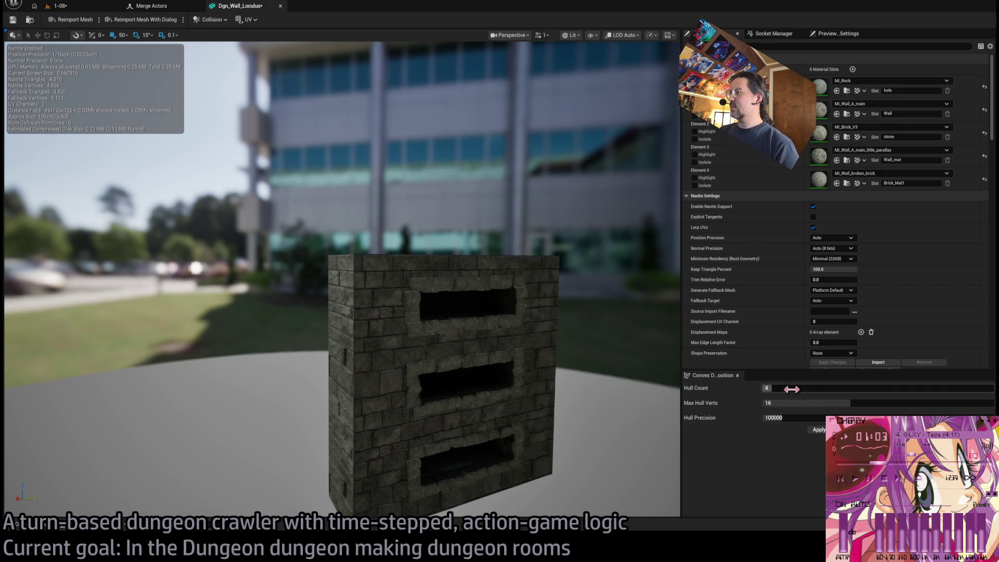
{"action": "left_click_drag", "start_coordinate": [777, 389], "coordinate": [989, 389]}
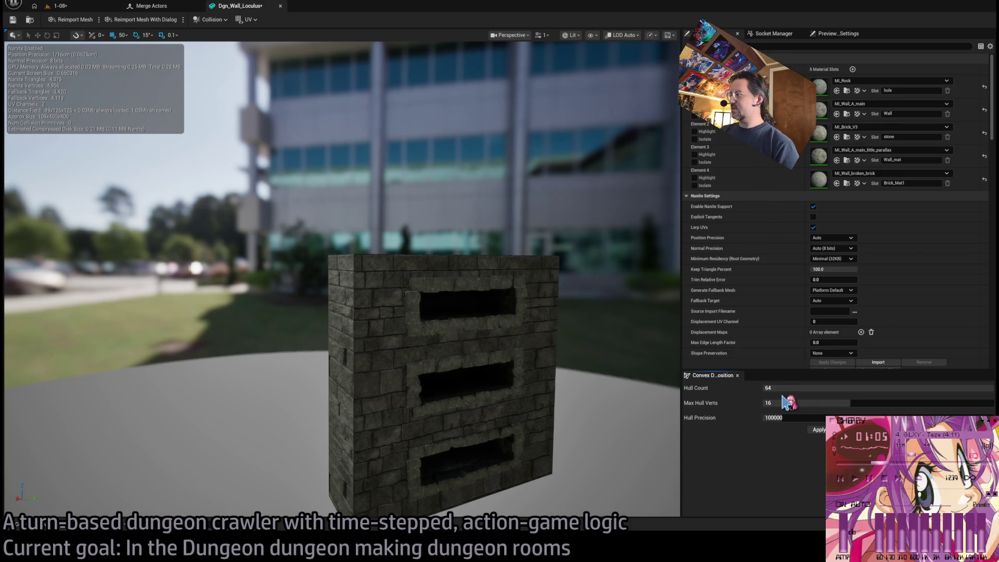
{"action": "left_click_drag", "start_coordinate": [787, 403], "coordinate": [989, 404]}
{"action": "type", "text": "0"}
{"action": "key", "text": "Return"}
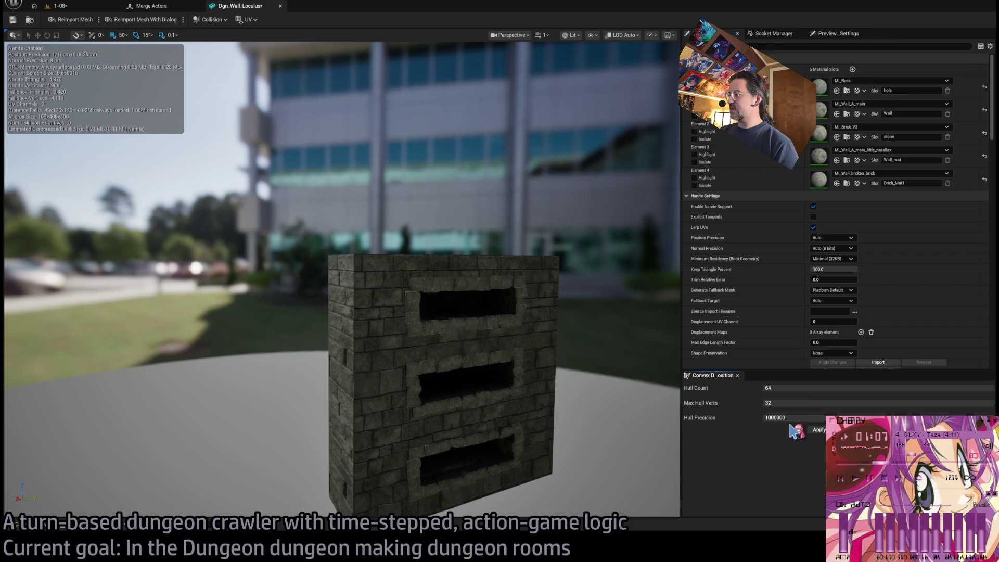
Swap the mesh's existing collision for a single simple box and expand its properties.
{"action": "mouse_move", "coordinate": [522, 378]}
{"action": "left_mouse_down"}
{"action": "mouse_move", "coordinate": [474, 376]}
{"action": "mouse_move", "coordinate": [458, 360]}
{"action": "mouse_move", "coordinate": [490, 365]}
{"action": "mouse_move", "coordinate": [527, 390]}
{"action": "left_mouse_up"}
{"action": "mouse_move", "coordinate": [578, 136]}
{"action": "left_mouse_down"}
{"action": "mouse_move", "coordinate": [562, 175]}
{"action": "mouse_move", "coordinate": [547, 146]}
{"action": "left_mouse_up"}
{"action": "left_click_drag", "start_coordinate": [359, 229], "coordinate": [359, 229]}
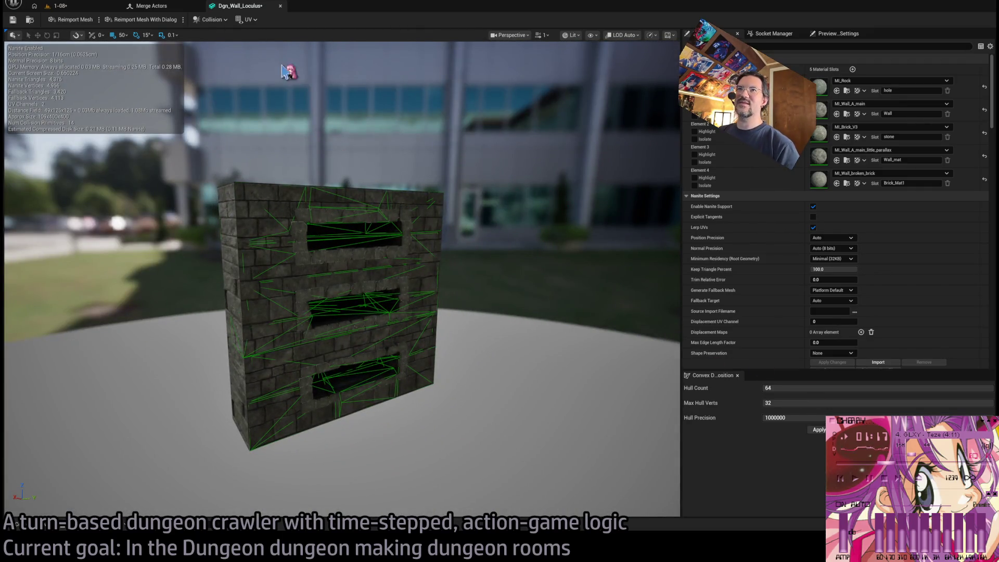
{"action": "key", "text": "ctrl+z"}
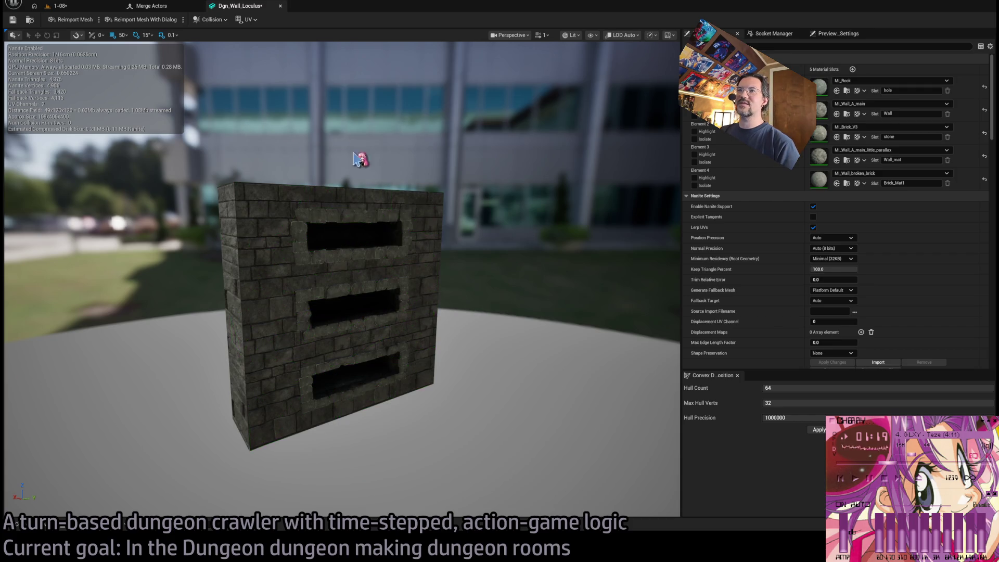
{"action": "key", "text": "alt+shift+4"}
{"action": "left_click_drag", "start_coordinate": [254, 73], "coordinate": [254, 73]}
{"action": "mouse_move", "coordinate": [356, 109]}
{"action": "left_mouse_down"}
{"action": "mouse_move", "coordinate": [336, 179]}
{"action": "mouse_move", "coordinate": [450, 212]}
{"action": "left_mouse_up"}
{"action": "left_click_drag", "start_coordinate": [430, 271], "coordinate": [450, 278]}
{"action": "scroll", "coordinate": [758, 290], "scroll_direction": "down", "scroll_amount": 10}
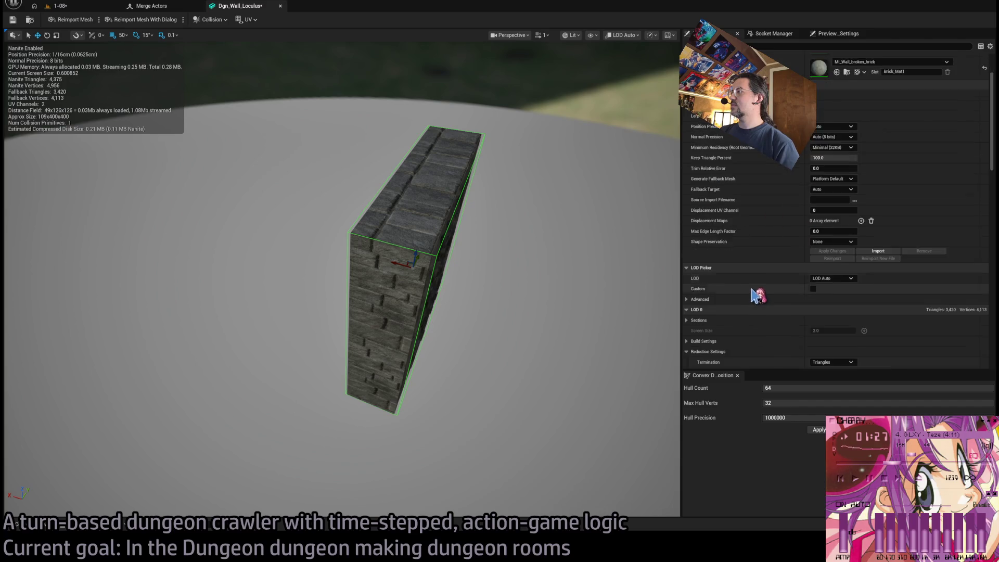
{"action": "left_click", "coordinate": [699, 246]}
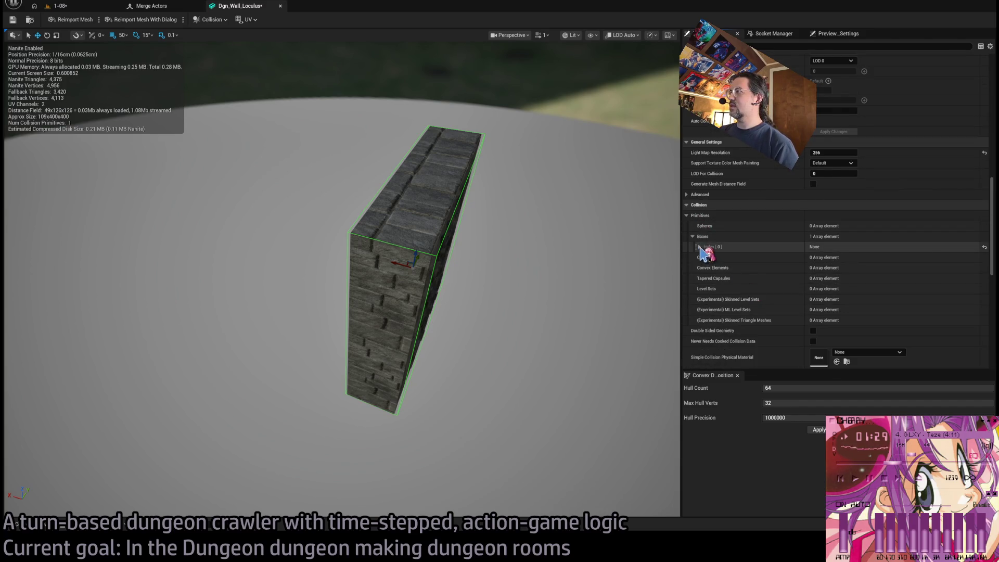
Enter collision box extents X 100 and Z 400, with Center X 50.
{"action": "scroll", "coordinate": [833, 208], "scroll_direction": "down", "scroll_amount": 3}
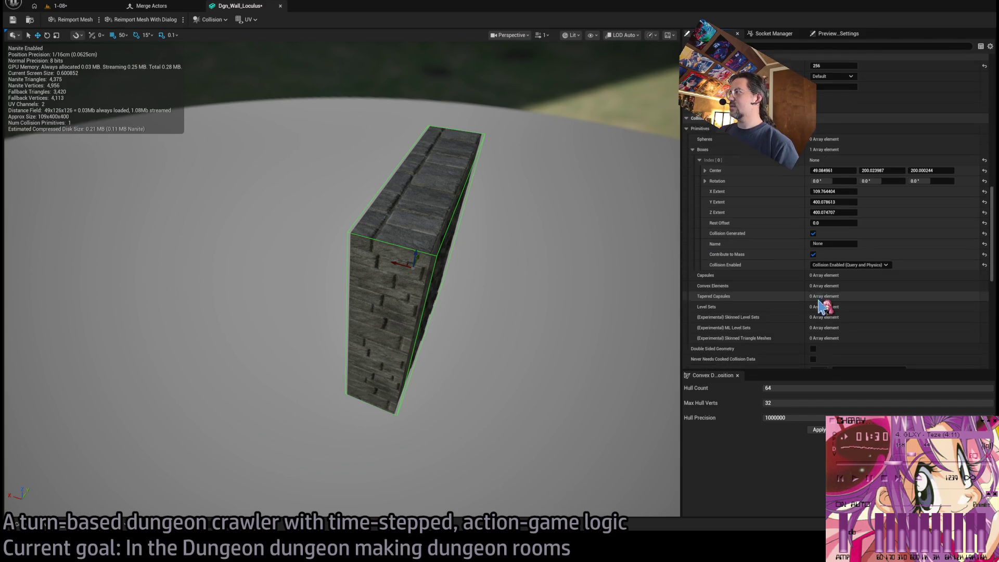
{"action": "left_click", "coordinate": [843, 192]}
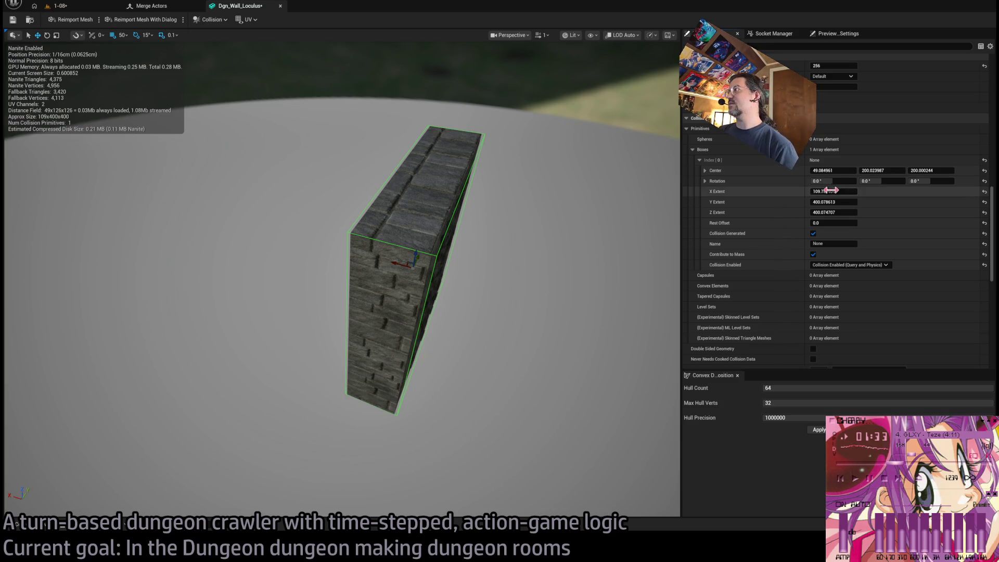
{"action": "type", "text": "100"}
{"action": "key", "text": "Tab"}
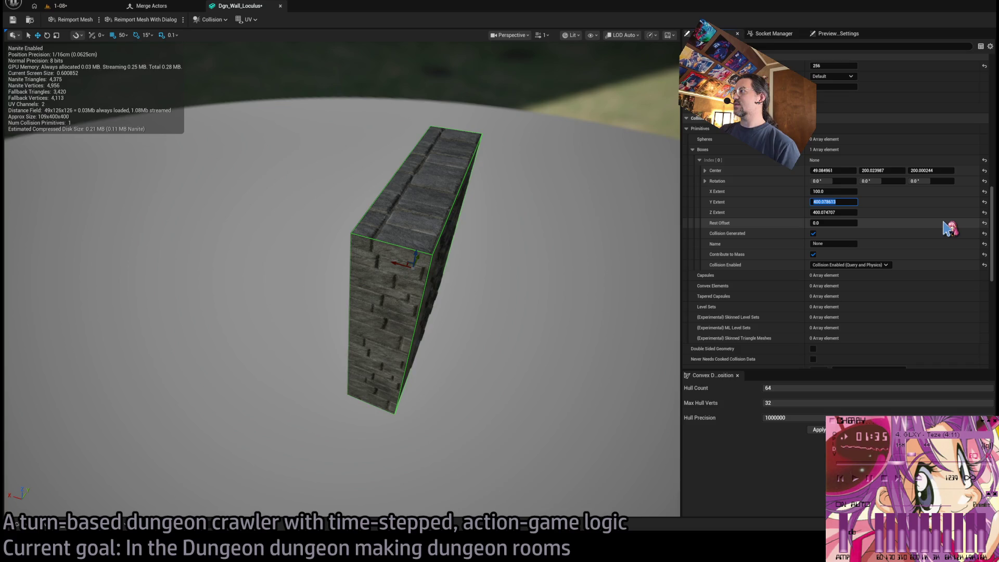
{"action": "type", "text": "400"}
{"action": "key", "text": "Tab"}
{"action": "type", "text": "4"}
{"action": "key", "text": "Tab"}
{"action": "type", "text": "50"}
{"action": "key", "text": "Tab"}
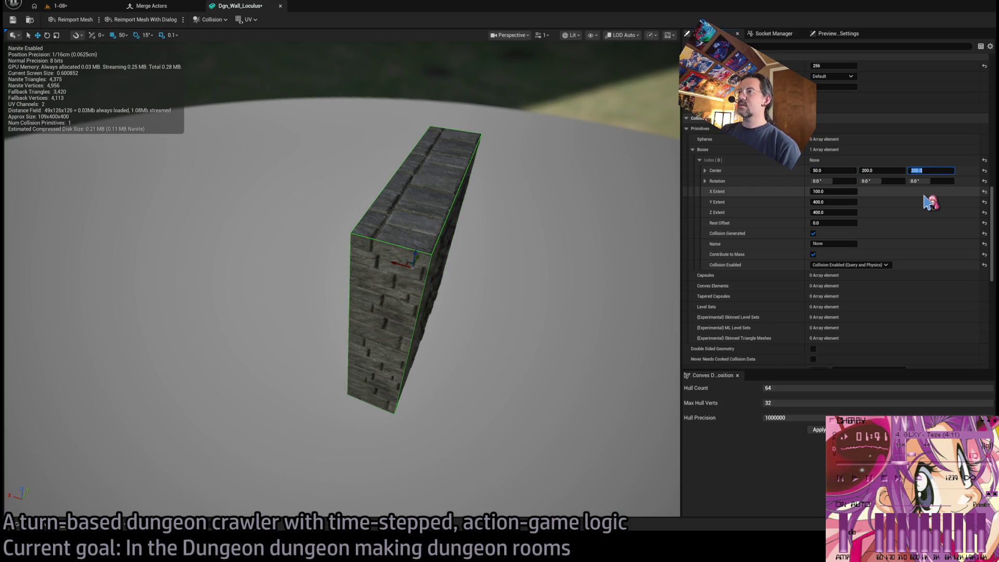
Squeeze the collision box into a thin slab with Y Extent 100.
{"action": "mouse_move", "coordinate": [571, 287]}
{"action": "left_mouse_down"}
{"action": "mouse_move", "coordinate": [500, 285]}
{"action": "mouse_move", "coordinate": [571, 288]}
{"action": "mouse_move", "coordinate": [545, 311]}
{"action": "left_mouse_up"}
{"action": "key", "text": "r"}
{"action": "left_click_drag", "start_coordinate": [483, 307], "coordinate": [388, 307]}
{"action": "key", "text": "w"}
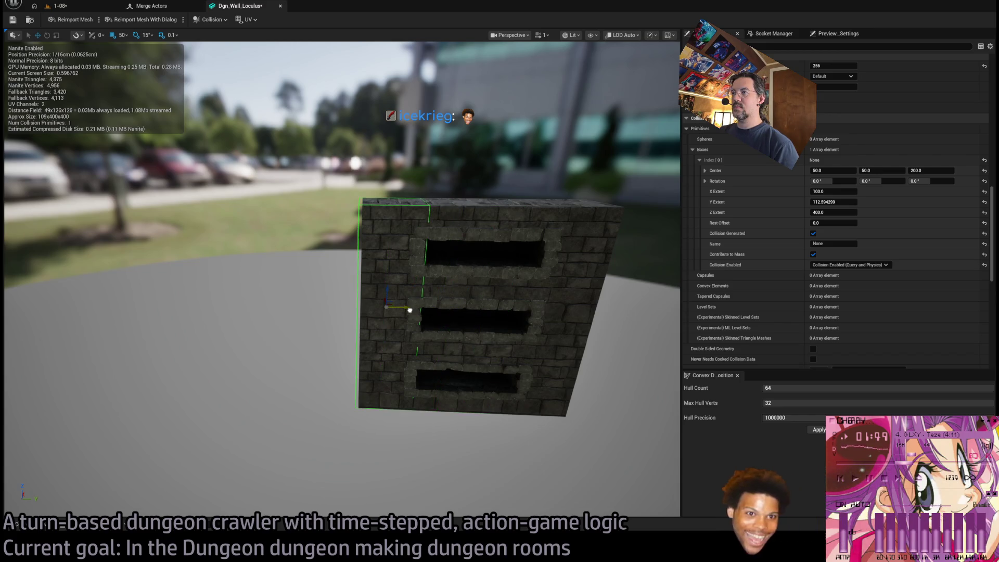
{"action": "left_click_drag", "start_coordinate": [833, 201], "coordinate": [827, 202]}
{"action": "type", "text": "100.0"}
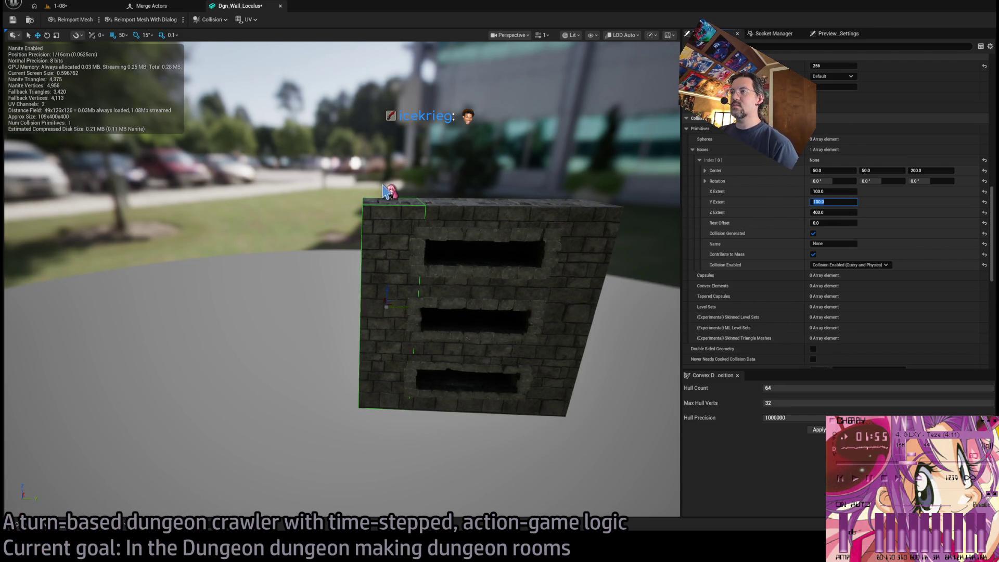
{"action": "left_click", "coordinate": [383, 208]}
{"action": "left_click", "coordinate": [368, 211]}
Duplicate the collision box twice, placing copies at the wall's right side and middle.
{"action": "key", "text": "ctrl+d"}
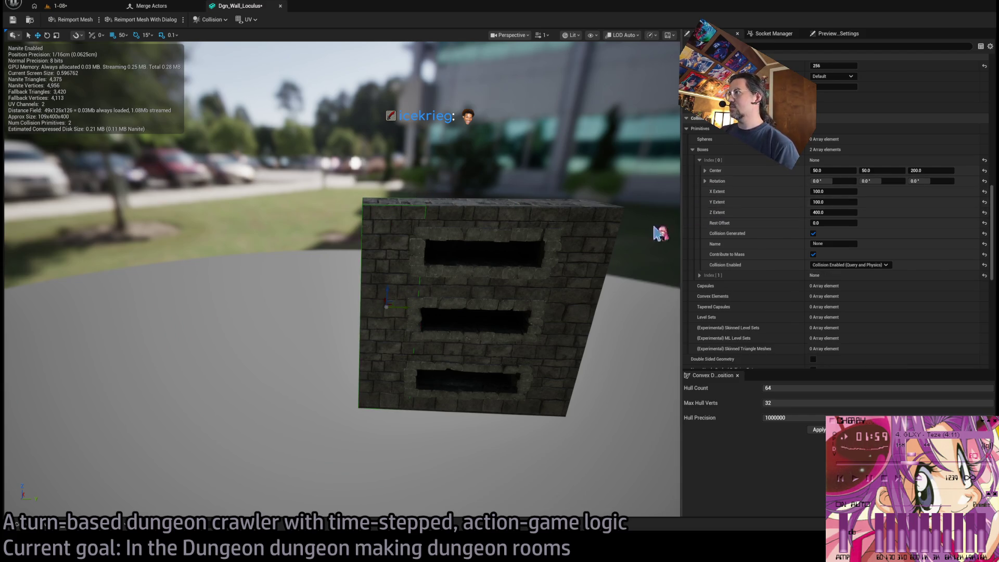
{"action": "left_click_drag", "start_coordinate": [402, 307], "coordinate": [571, 318]}
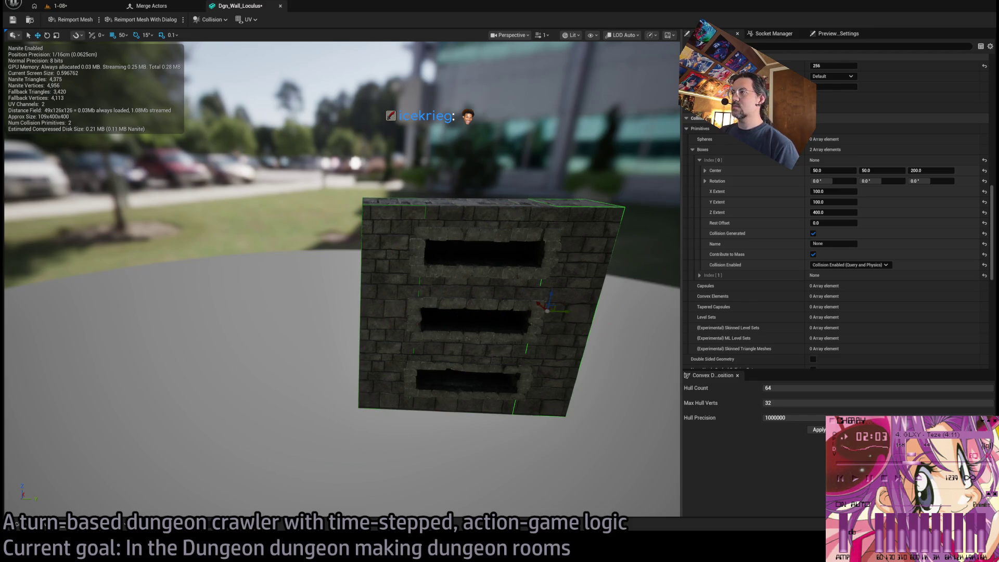
{"action": "key", "text": "ctrl+d"}
{"action": "left_click_drag", "start_coordinate": [566, 311], "coordinate": [485, 307]}
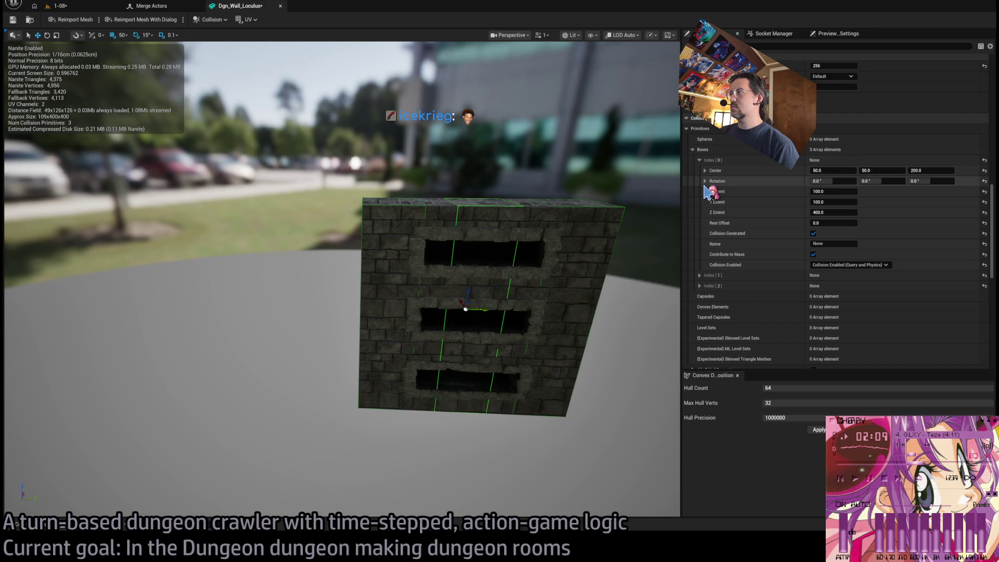
{"action": "left_click", "coordinate": [699, 159]}
{"action": "left_click", "coordinate": [699, 181]}
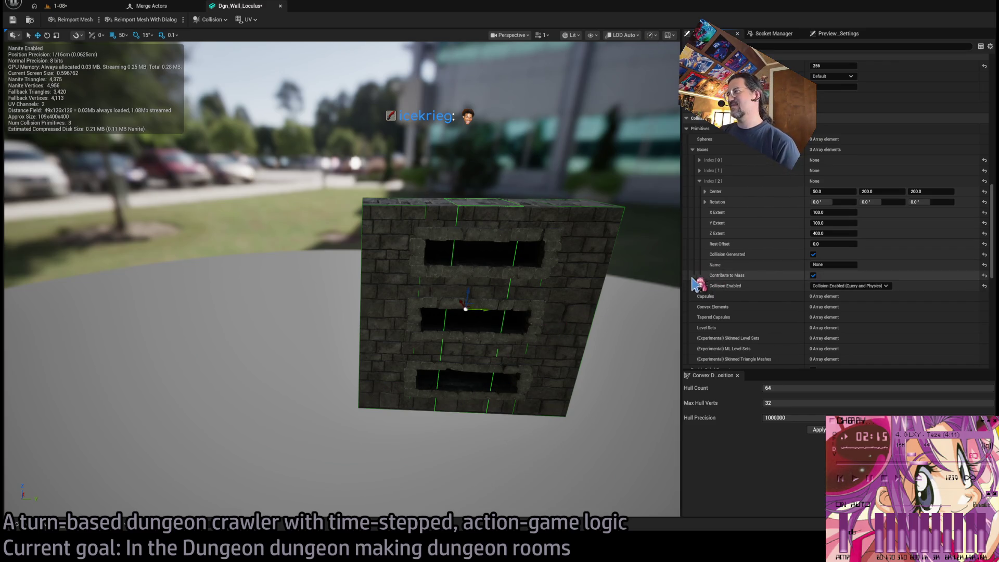
{"action": "mouse_move", "coordinate": [509, 268]}
{"action": "left_mouse_down"}
{"action": "mouse_move", "coordinate": [430, 244]}
{"action": "mouse_move", "coordinate": [439, 350]}
{"action": "mouse_move", "coordinate": [455, 337]}
{"action": "mouse_move", "coordinate": [453, 367]}
{"action": "left_mouse_up"}
Set grid snapping to 10 and move the third box to Center Z 25.
{"action": "scroll", "coordinate": [453, 367], "scroll_direction": "up", "scroll_amount": 3}
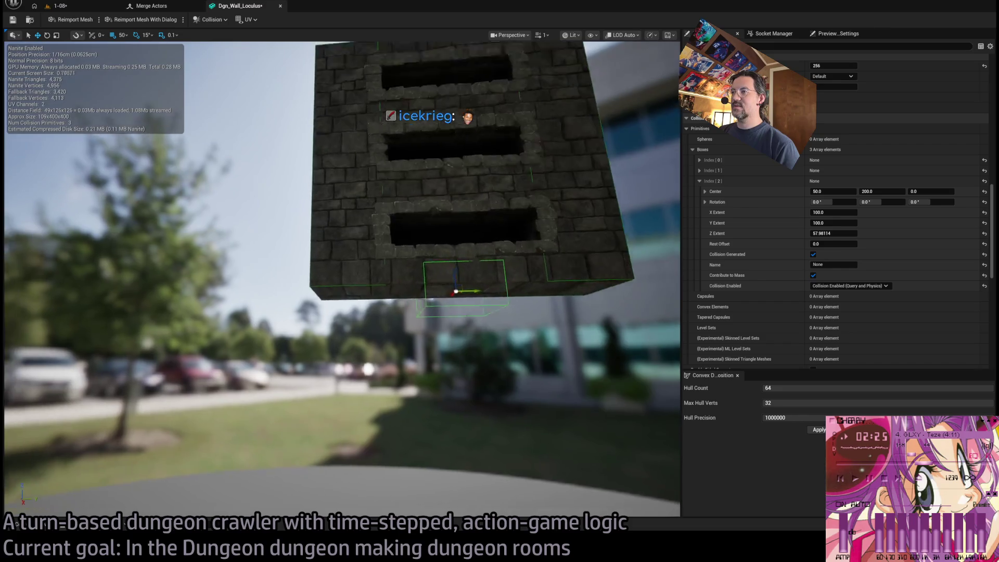
{"action": "scroll", "coordinate": [453, 367], "scroll_direction": "down", "scroll_amount": 4}
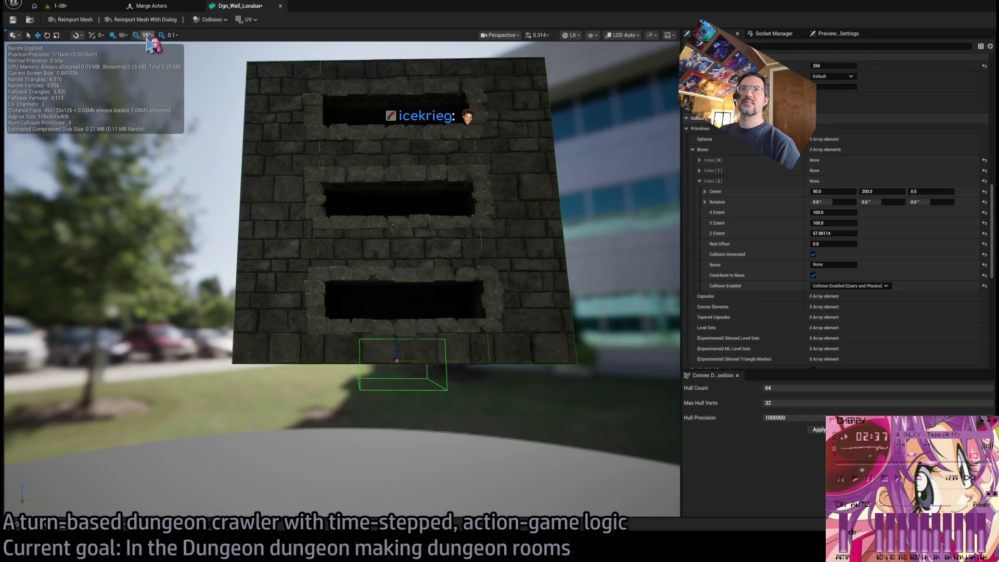
{"action": "key", "text": "bracketleft"}
{"action": "left_click_drag", "start_coordinate": [396, 344], "coordinate": [400, 324]}
{"action": "scroll", "coordinate": [400, 324], "scroll_direction": "up", "scroll_amount": 5}
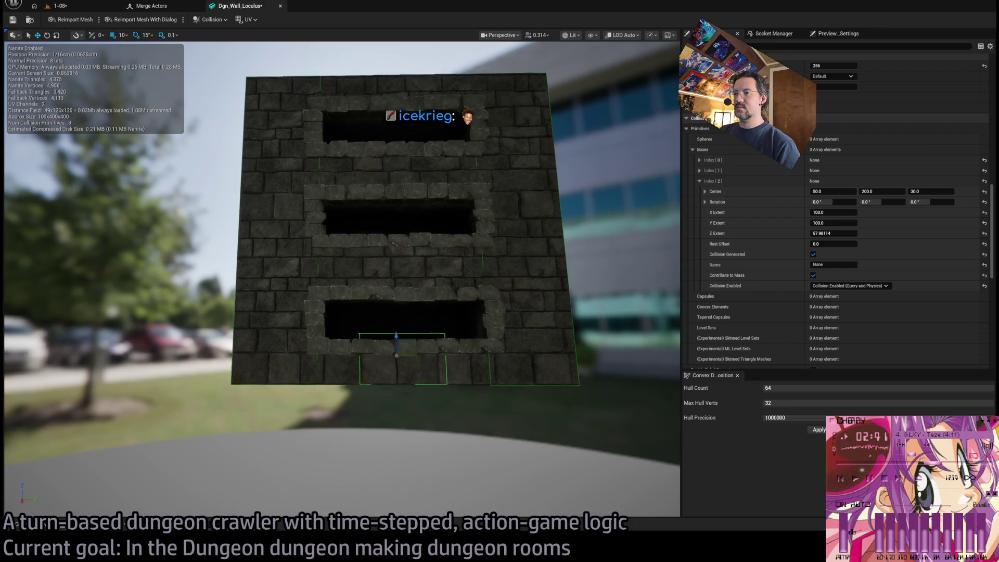
{"action": "left_click", "coordinate": [931, 192]}
{"action": "type", "text": "25"}
{"action": "key", "text": "Return"}
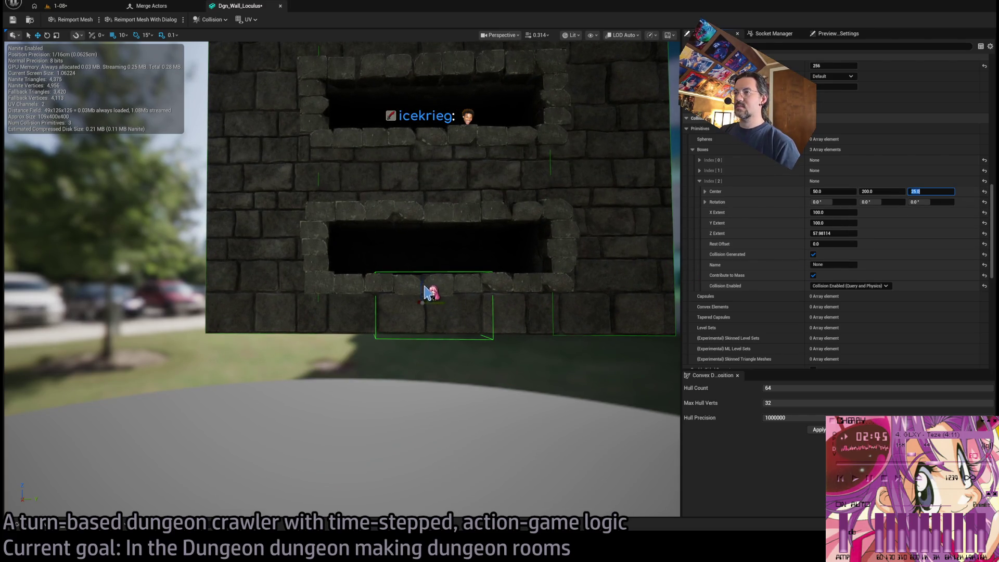
Shrink the third box's Z Extent to 47.5.
{"action": "scroll", "coordinate": [398, 287], "scroll_direction": "up", "scroll_amount": 2}
{"action": "key", "text": "e"}
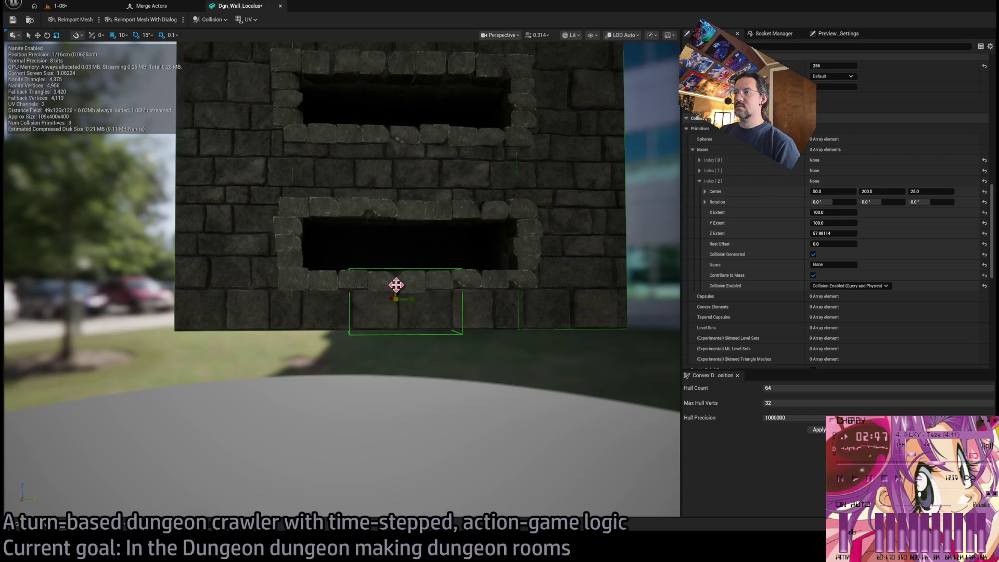
{"action": "left_click_drag", "start_coordinate": [396, 285], "coordinate": [396, 285]}
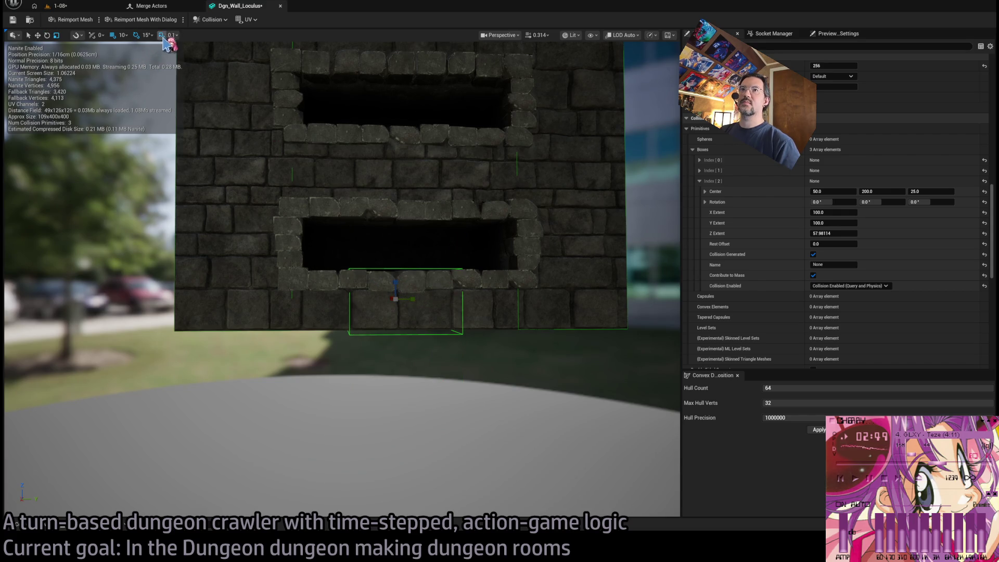
{"action": "left_click_drag", "start_coordinate": [393, 283], "coordinate": [393, 306]}
{"action": "type", "text": "47.5"}
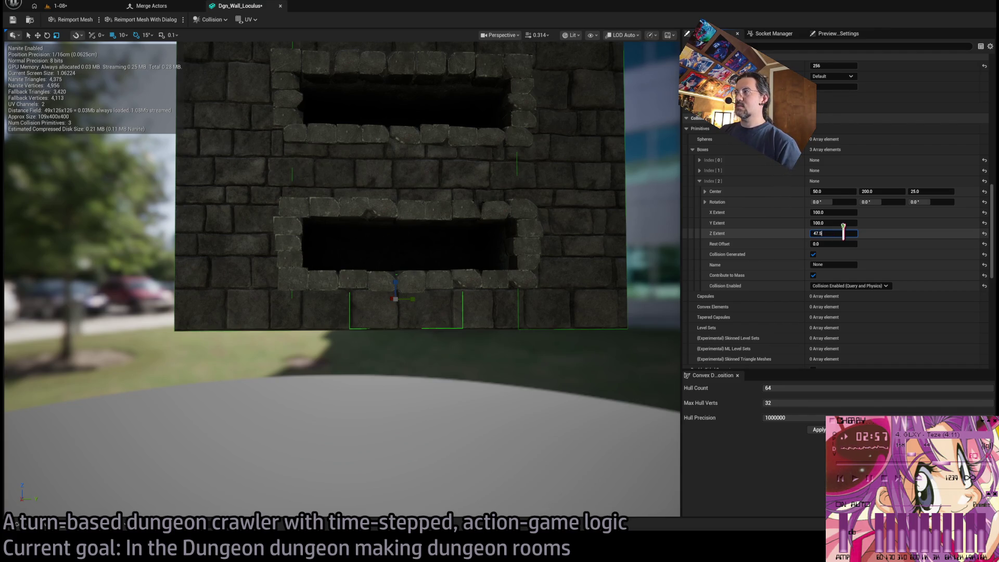
{"action": "key", "text": "Return"}
Set the box's Y Extent to 200 and copy it up the wall.
{"action": "left_click_drag", "start_coordinate": [468, 234], "coordinate": [531, 234]}
{"action": "left_click_drag", "start_coordinate": [453, 311], "coordinate": [431, 312]}
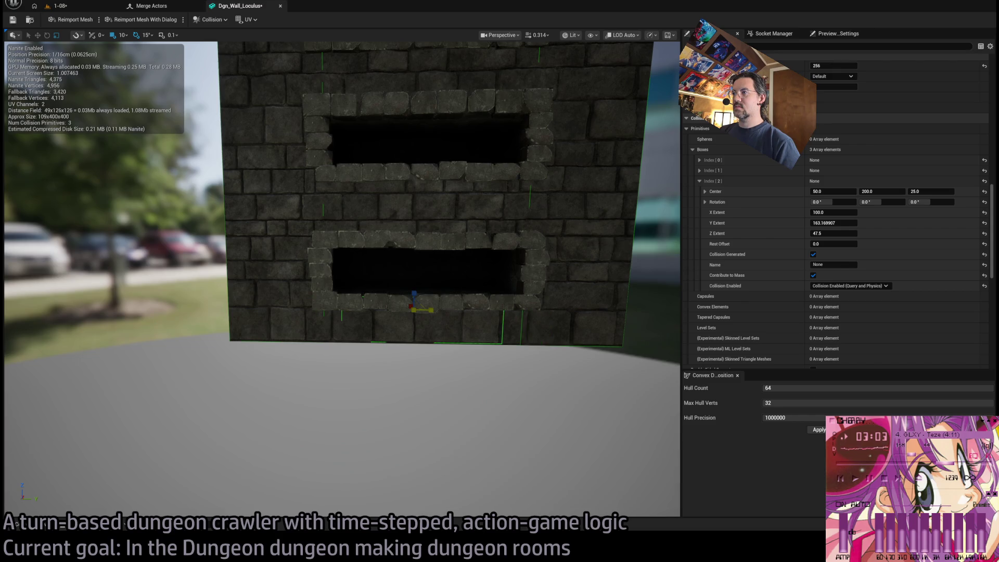
{"action": "left_click", "coordinate": [838, 223]}
{"action": "type", "text": "00"}
{"action": "key", "text": "Return"}
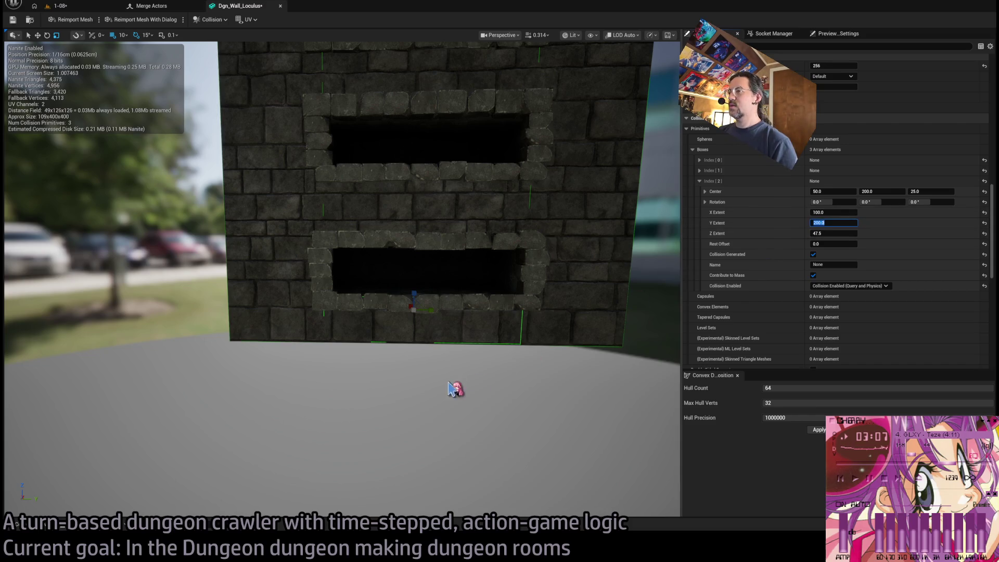
{"action": "key", "text": "w"}
{"action": "mouse_move", "coordinate": [422, 297]}
{"action": "left_mouse_down"}
{"action": "mouse_move", "coordinate": [415, 292]}
{"action": "mouse_move", "coordinate": [430, 148]}
{"action": "left_mouse_up"}
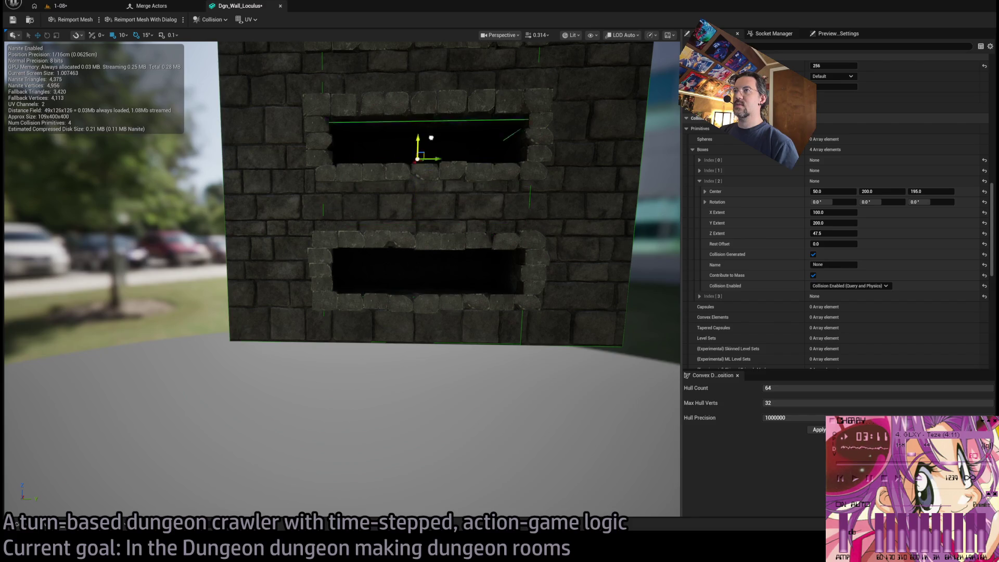
Move the box copy above the top opening and set its Z Extent to 50.
{"action": "scroll", "coordinate": [436, 159], "scroll_direction": "down", "scroll_amount": 3}
{"action": "mouse_move", "coordinate": [404, 216]}
{"action": "left_mouse_down"}
{"action": "mouse_move", "coordinate": [414, 99]}
{"action": "mouse_move", "coordinate": [417, 190]}
{"action": "left_mouse_up"}
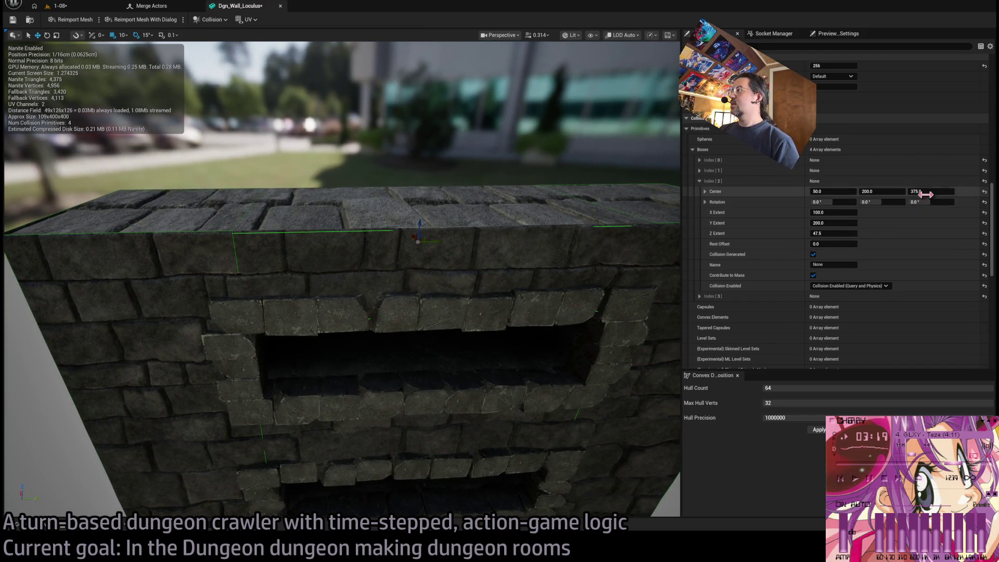
{"action": "mouse_move", "coordinate": [844, 233]}
{"action": "left_mouse_down"}
{"action": "mouse_move", "coordinate": [879, 235]}
{"action": "mouse_move", "coordinate": [896, 257]}
{"action": "left_mouse_up"}
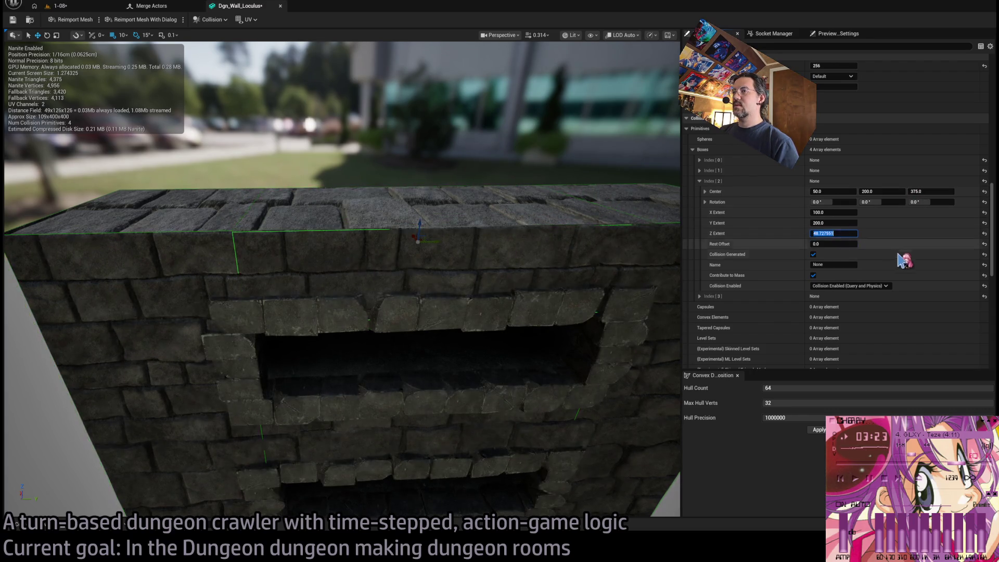
{"action": "type", "text": "50"}
{"action": "key", "text": "Return"}
Move another box copy to Z 265 between the upper openings, stretch it taller, and duplicate it.
{"action": "scroll", "coordinate": [440, 263], "scroll_direction": "down", "scroll_amount": 2}
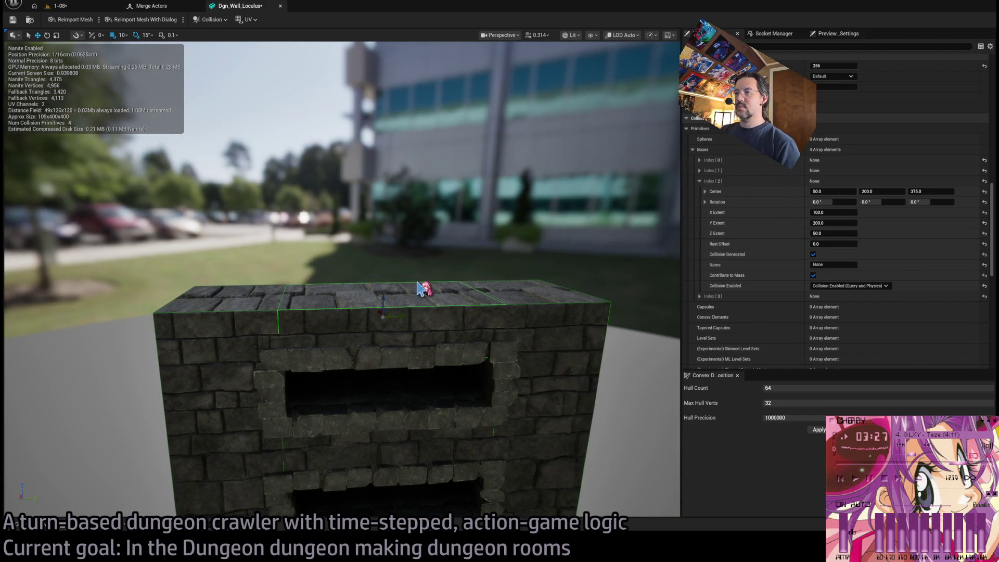
{"action": "left_click_drag", "start_coordinate": [383, 302], "coordinate": [390, 411]}
{"action": "scroll", "coordinate": [396, 423], "scroll_direction": "up", "scroll_amount": 4}
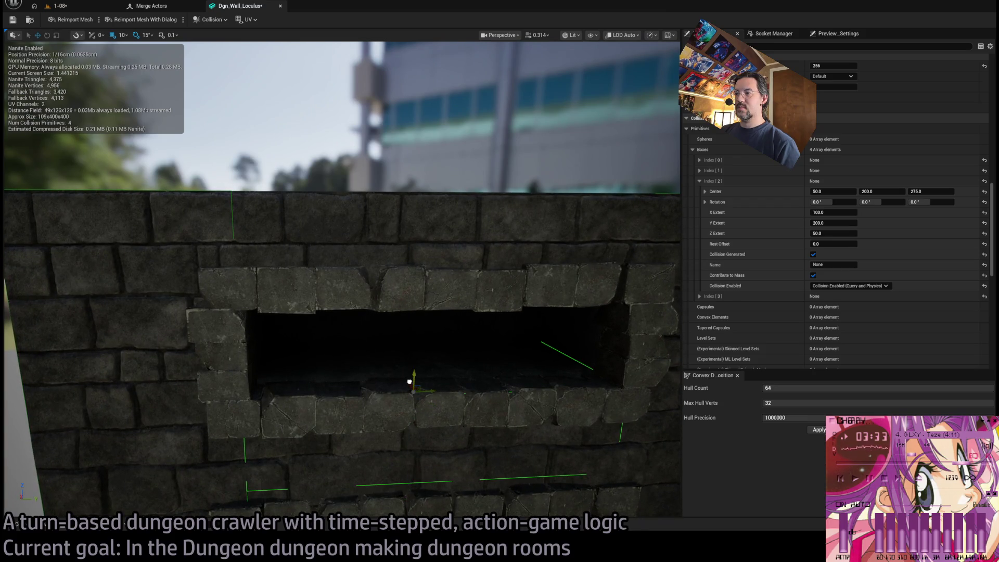
{"action": "scroll", "coordinate": [407, 384], "scroll_direction": "down", "scroll_amount": 5}
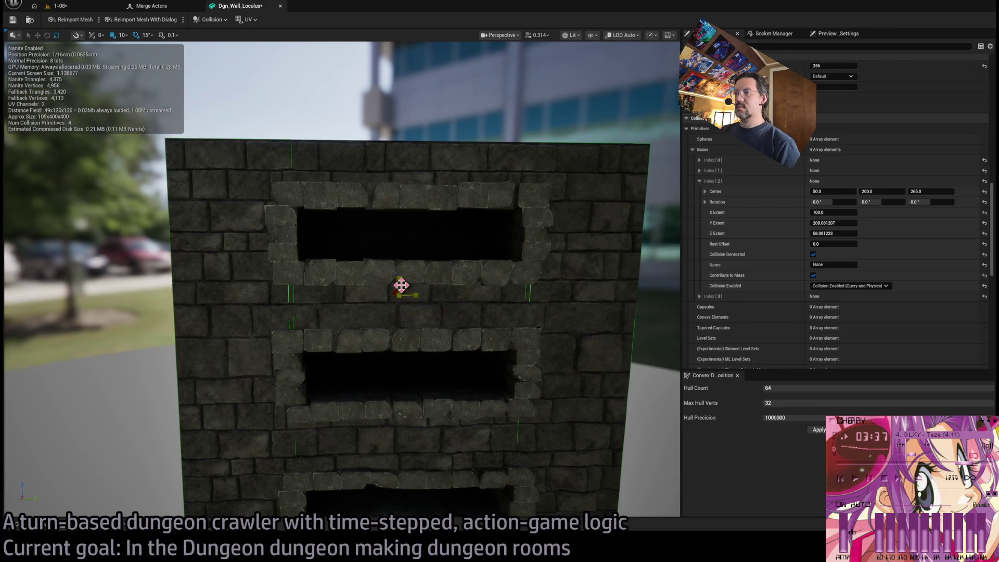
{"action": "left_click_drag", "start_coordinate": [398, 280], "coordinate": [398, 263]}
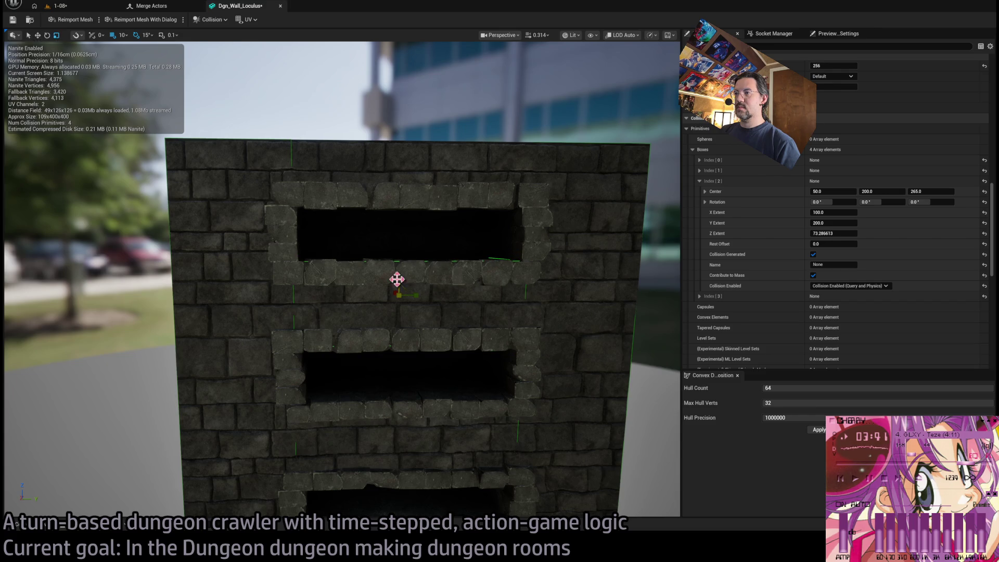
{"action": "key", "text": "ctrl+d"}
{"action": "scroll", "coordinate": [394, 231], "scroll_direction": "down", "scroll_amount": 2}
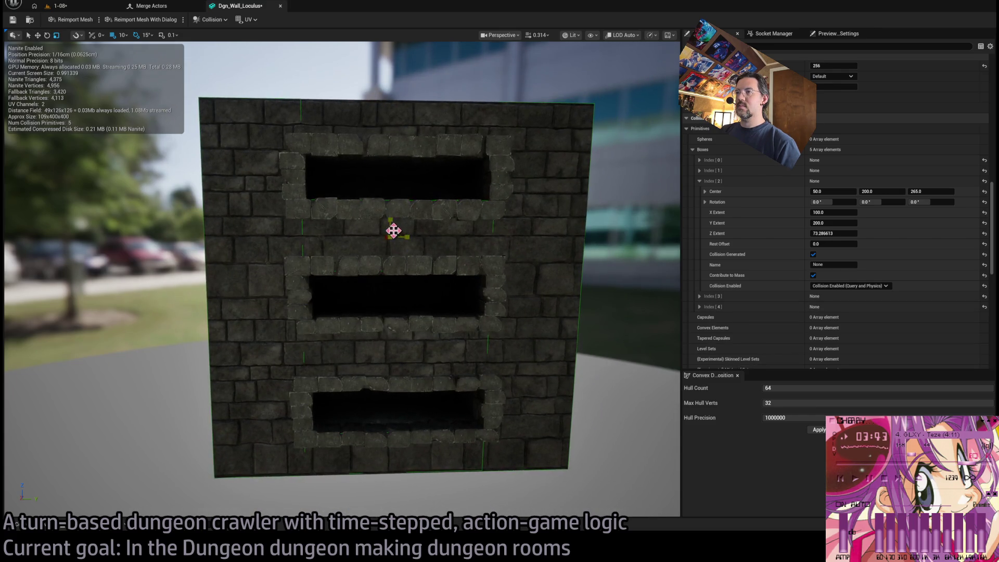
Move the duplicate box to Center Z 135 between the lower openings, then copy it.
{"action": "mouse_move", "coordinate": [391, 223]}
{"action": "left_mouse_down"}
{"action": "mouse_move", "coordinate": [391, 386]}
{"action": "mouse_move", "coordinate": [318, 357]}
{"action": "mouse_move", "coordinate": [406, 319]}
{"action": "left_mouse_up"}
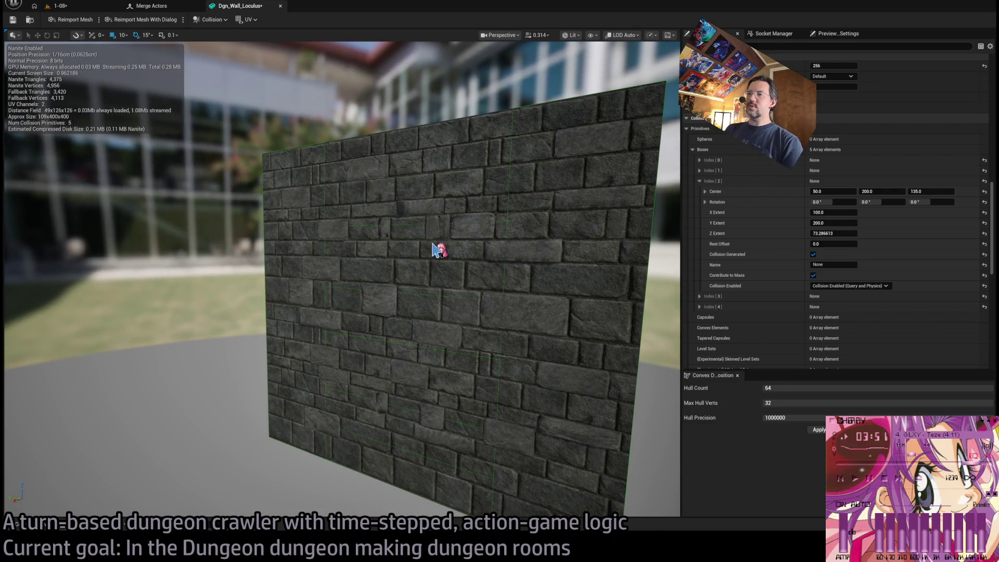
{"action": "left_click_drag", "start_coordinate": [515, 251], "coordinate": [536, 250]}
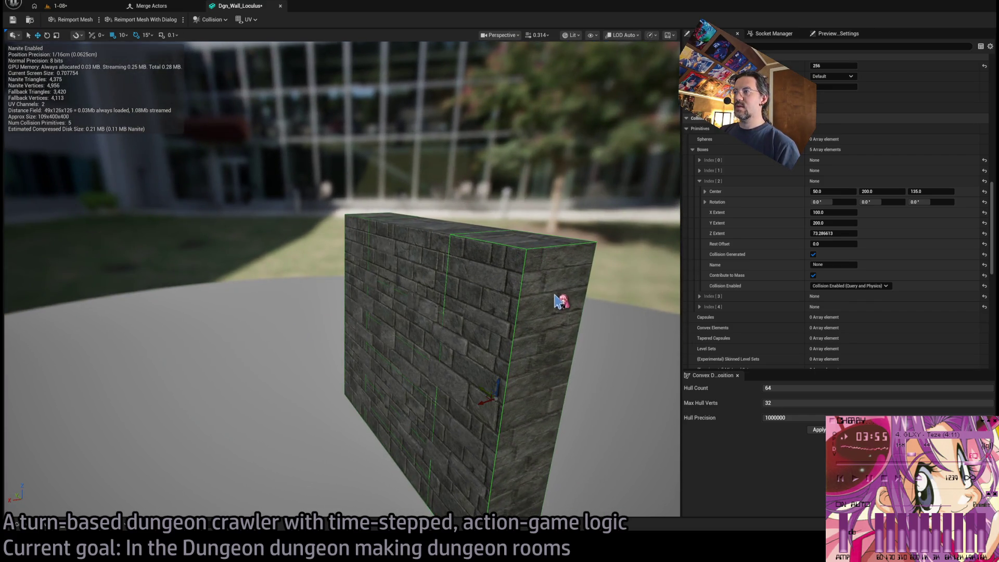
{"action": "key", "text": "ctrl+d"}
Move the new sixth box across the wall and set its X Extent to 10.
{"action": "mouse_move", "coordinate": [598, 372]}
{"action": "left_mouse_down"}
{"action": "mouse_move", "coordinate": [672, 376]}
{"action": "mouse_move", "coordinate": [663, 346]}
{"action": "left_mouse_up"}
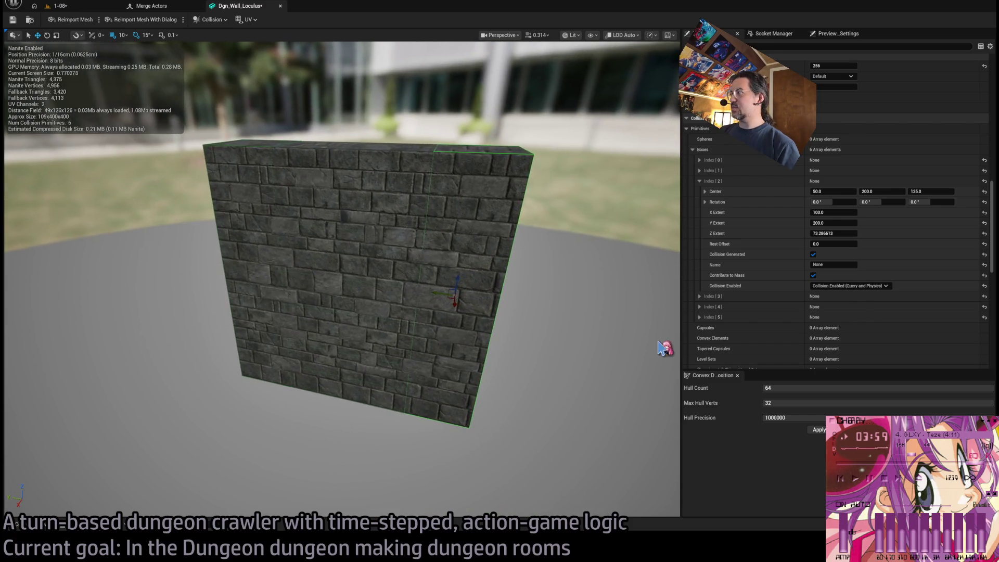
{"action": "mouse_move", "coordinate": [441, 302]}
{"action": "left_mouse_down"}
{"action": "mouse_move", "coordinate": [339, 285]}
{"action": "mouse_move", "coordinate": [365, 283]}
{"action": "left_mouse_up"}
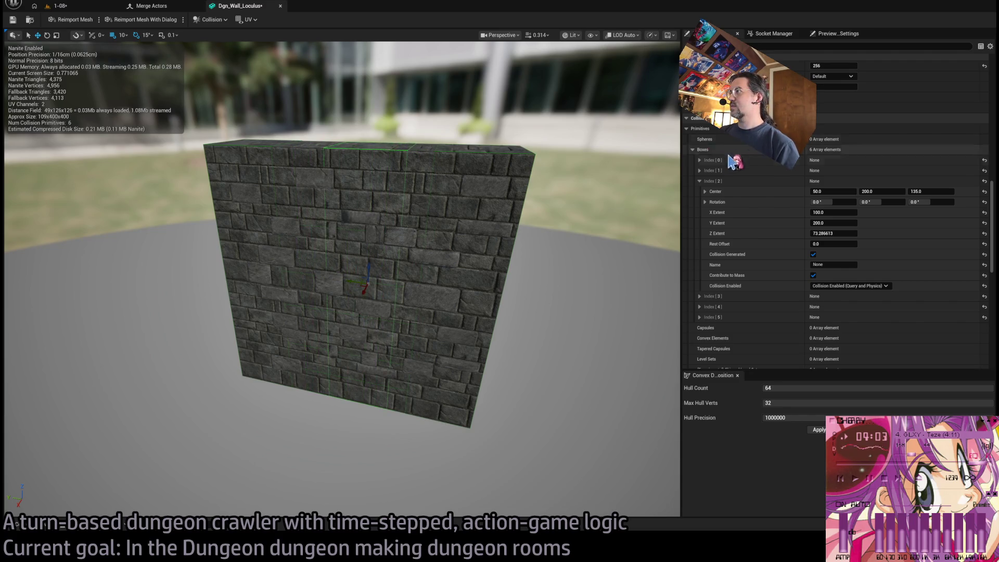
{"action": "left_click", "coordinate": [700, 181]}
{"action": "left_click", "coordinate": [699, 212]}
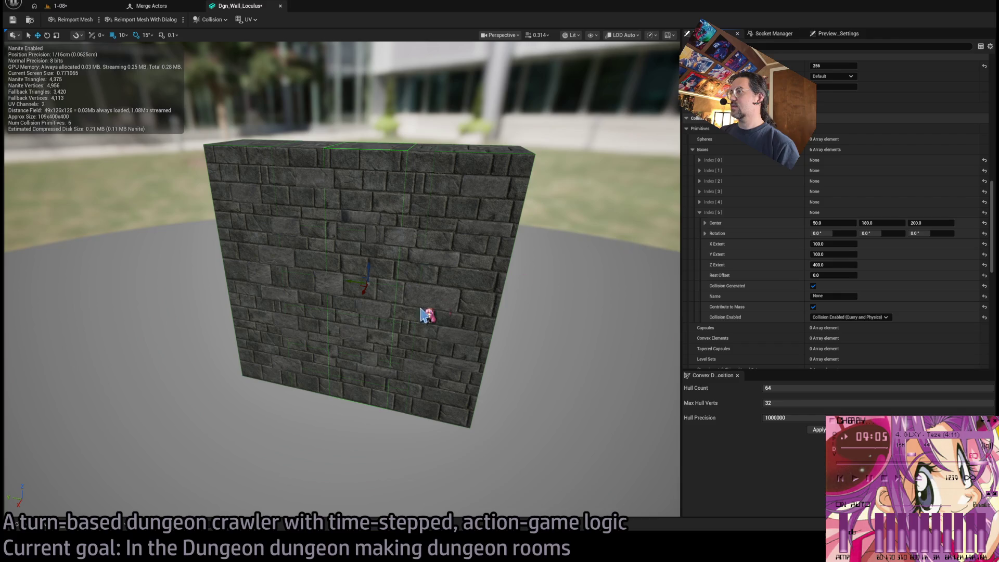
{"action": "left_click_drag", "start_coordinate": [357, 291], "coordinate": [339, 284]}
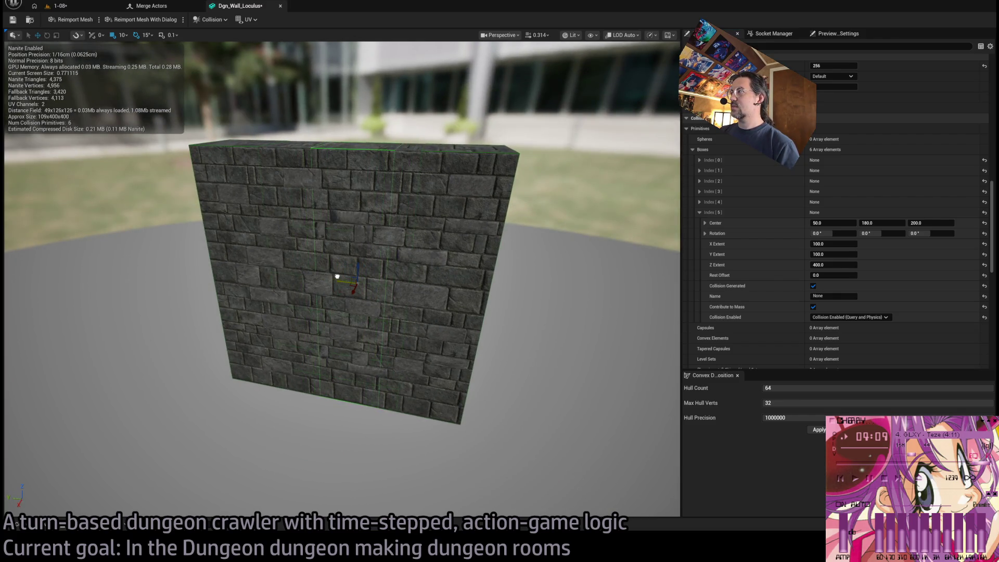
{"action": "left_click_drag", "start_coordinate": [646, 254], "coordinate": [524, 267]}
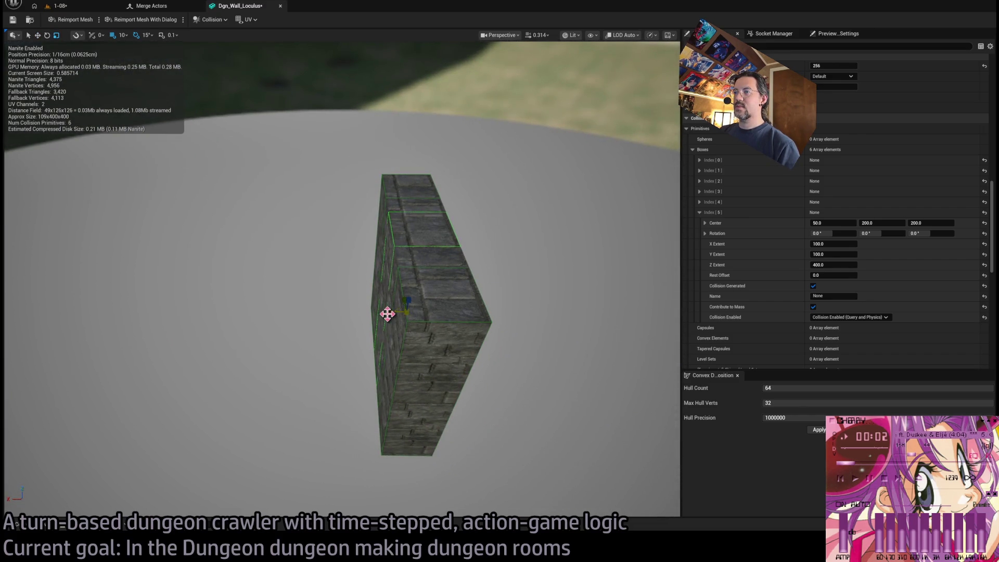
{"action": "left_click_drag", "start_coordinate": [389, 314], "coordinate": [385, 313]}
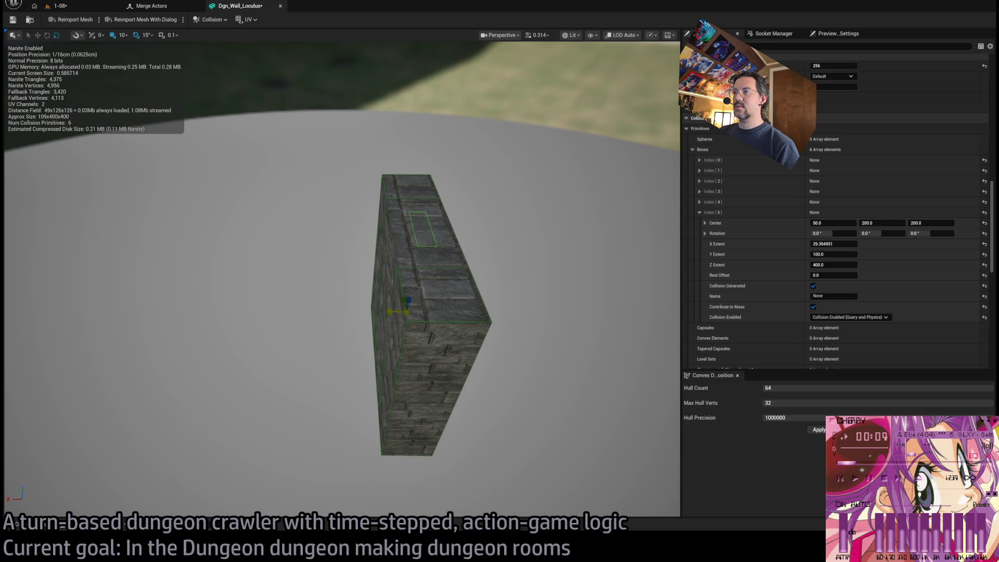
{"action": "left_click", "coordinate": [833, 244]}
{"action": "type", "text": "10"}
{"action": "key", "text": "Return"}
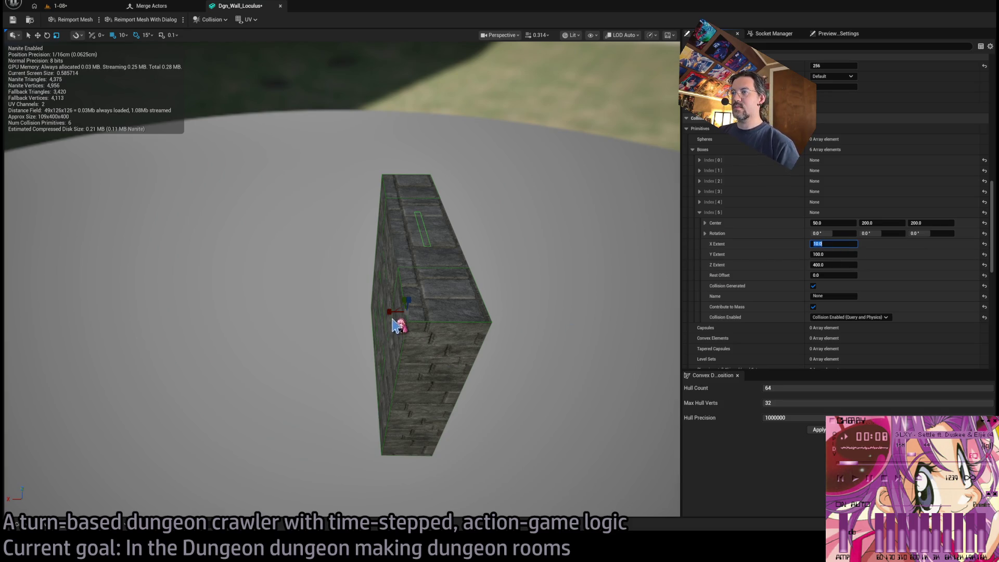
Set the slab box's Center X to 95 and Y Extent to 400.
{"action": "left_click_drag", "start_coordinate": [401, 320], "coordinate": [358, 310]}
{"action": "mouse_move", "coordinate": [432, 297]}
{"action": "left_mouse_down"}
{"action": "mouse_move", "coordinate": [432, 284]}
{"action": "mouse_move", "coordinate": [446, 292]}
{"action": "left_mouse_up"}
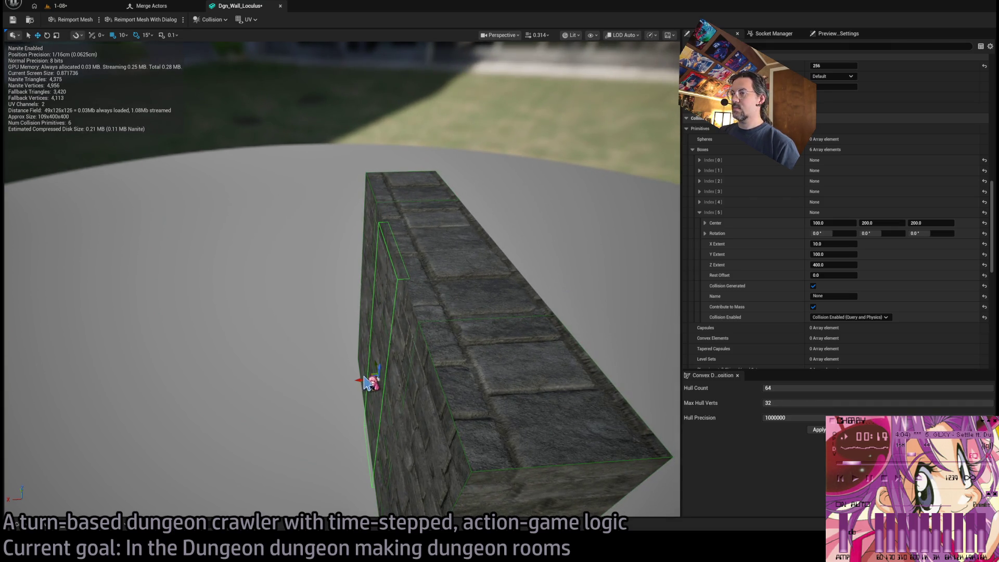
{"action": "left_click", "coordinate": [822, 223]}
{"action": "type", "text": "90"}
{"action": "key", "text": "Return"}
{"action": "type", "text": "5"}
{"action": "key", "text": "Return"}
{"action": "mouse_move", "coordinate": [396, 333]}
{"action": "left_mouse_down"}
{"action": "mouse_move", "coordinate": [314, 369]}
{"action": "mouse_move", "coordinate": [665, 280]}
{"action": "left_mouse_up"}
{"action": "left_click", "coordinate": [832, 254]}
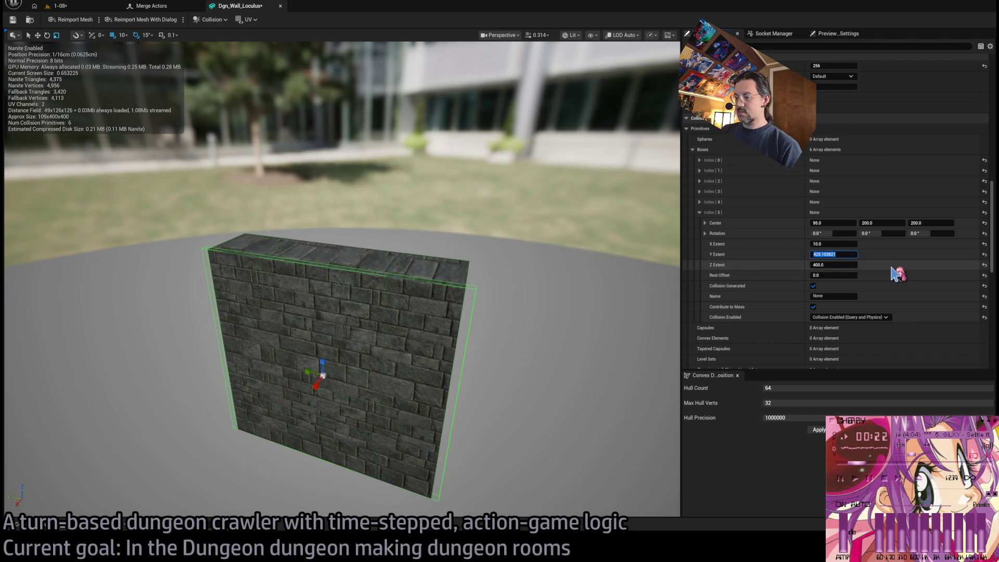
{"action": "key", "text": "Return"}
{"action": "mouse_move", "coordinate": [531, 274]}
{"action": "left_mouse_down"}
{"action": "mouse_move", "coordinate": [395, 291]}
{"action": "mouse_move", "coordinate": [401, 354]}
{"action": "left_mouse_up"}
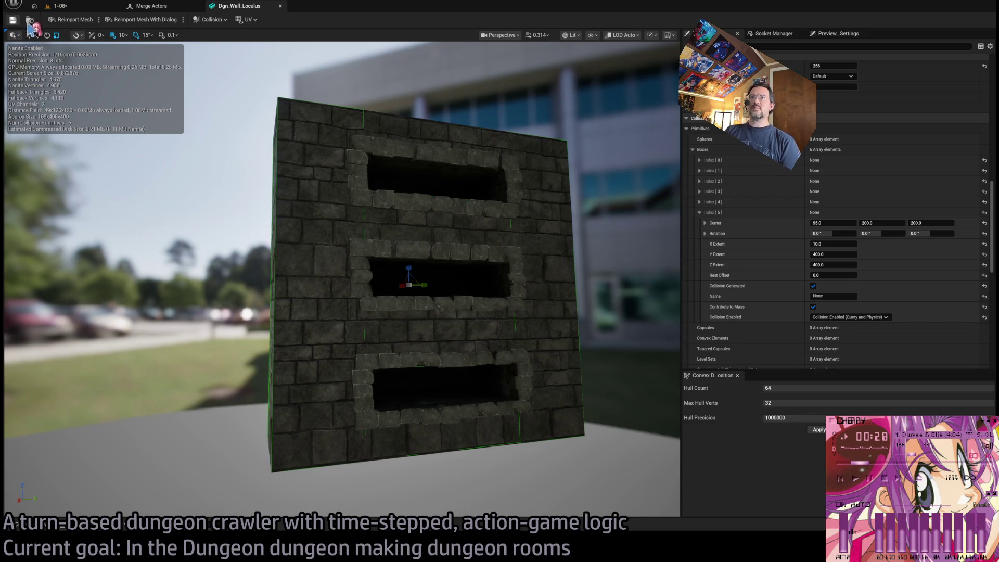
{"action": "left_click", "coordinate": [181, 11]}
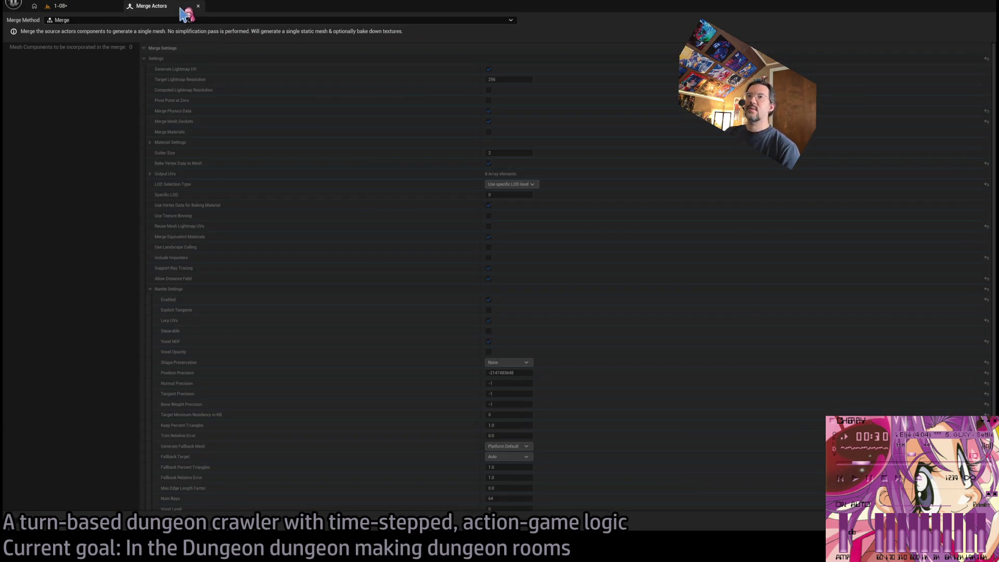
In the 1-08 level, select SM_Wall_F_4x4_bricks and pick SM_Wall_gothic_small_hole_F_4x4 from STRUCTURE > WALL.
{"action": "left_click", "coordinate": [88, 5]}
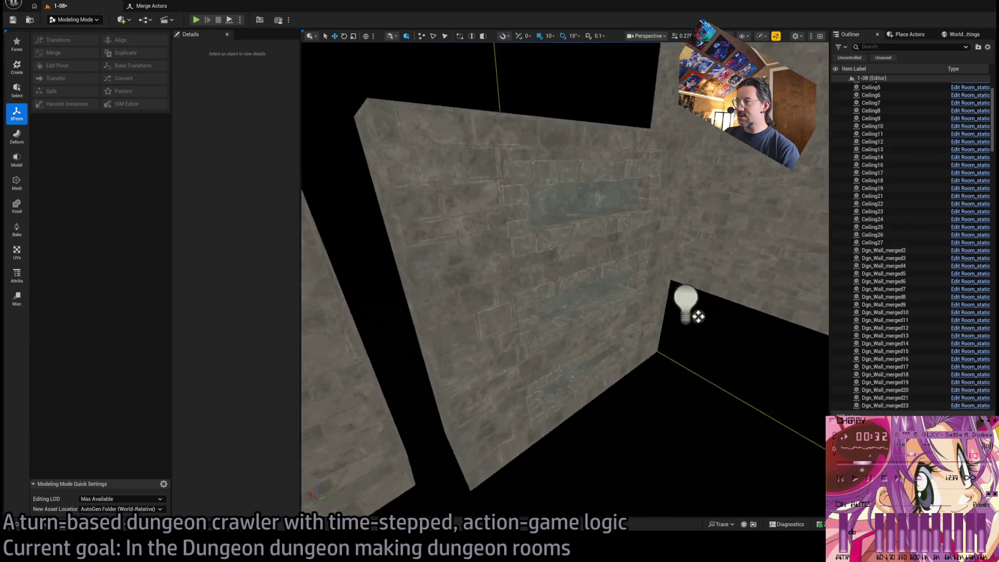
{"action": "left_click", "coordinate": [522, 286]}
{"action": "left_click", "coordinate": [610, 331]}
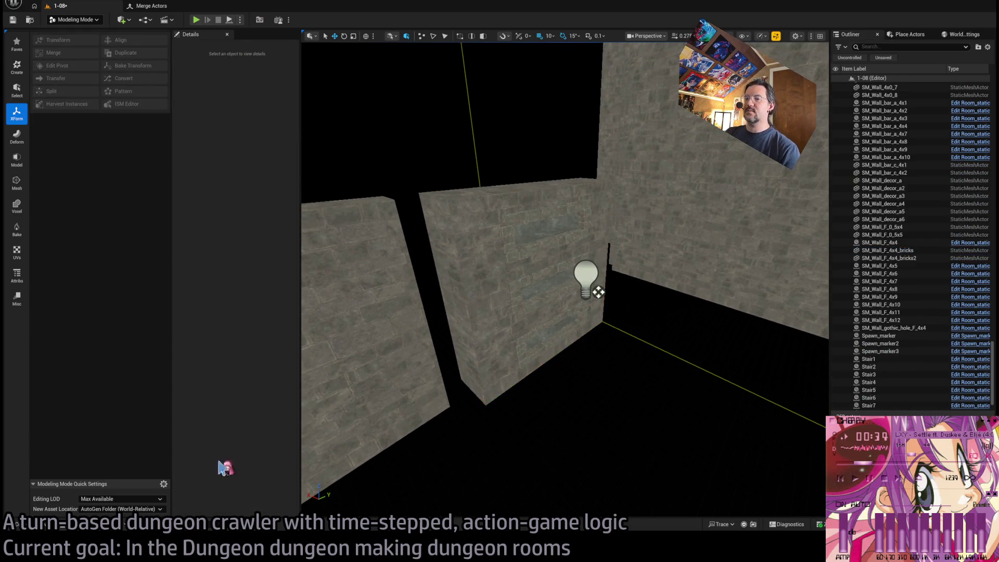
{"action": "left_click", "coordinate": [53, 526]}
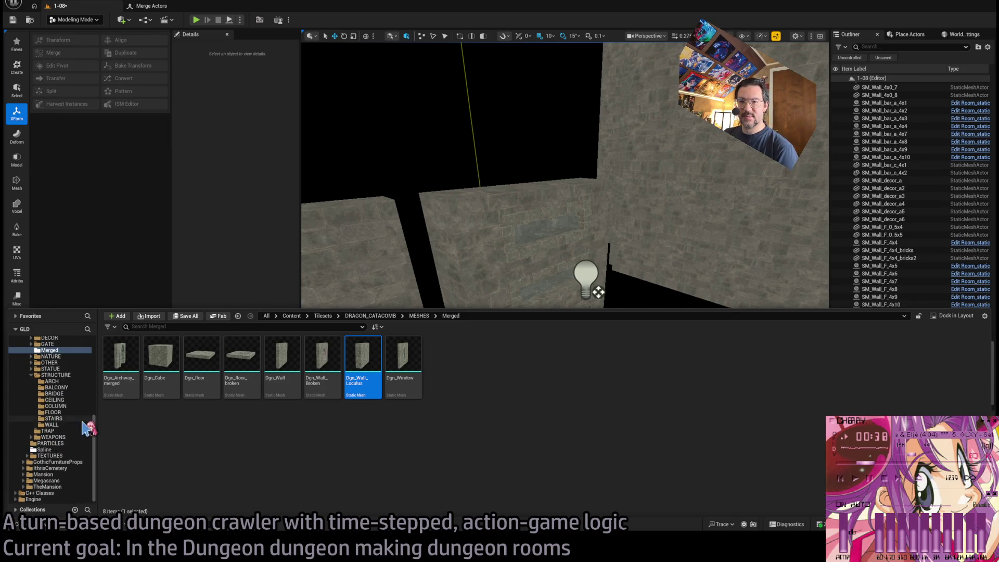
{"action": "left_click", "coordinate": [456, 299]}
{"action": "left_click", "coordinate": [47, 526]}
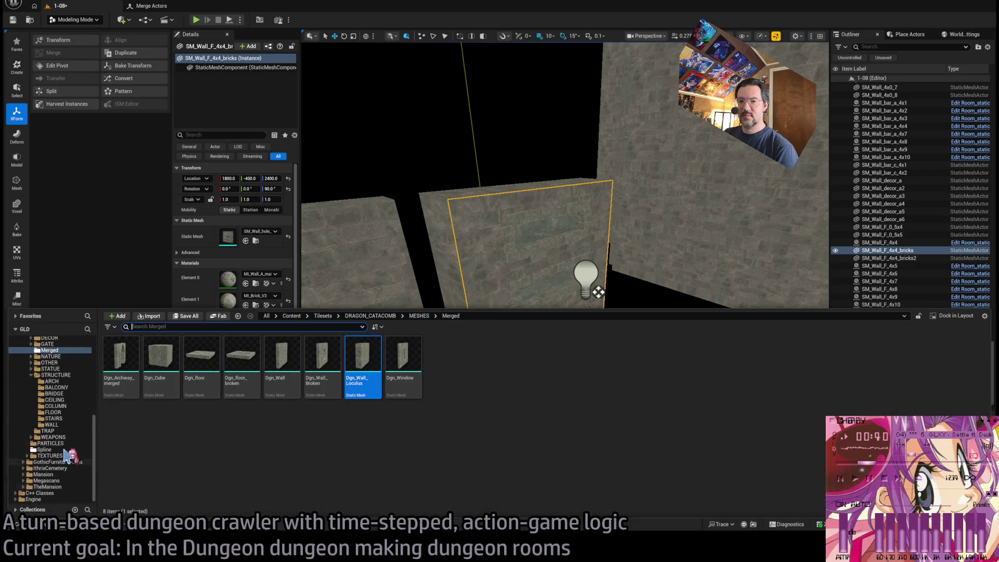
{"action": "left_click", "coordinate": [61, 450]}
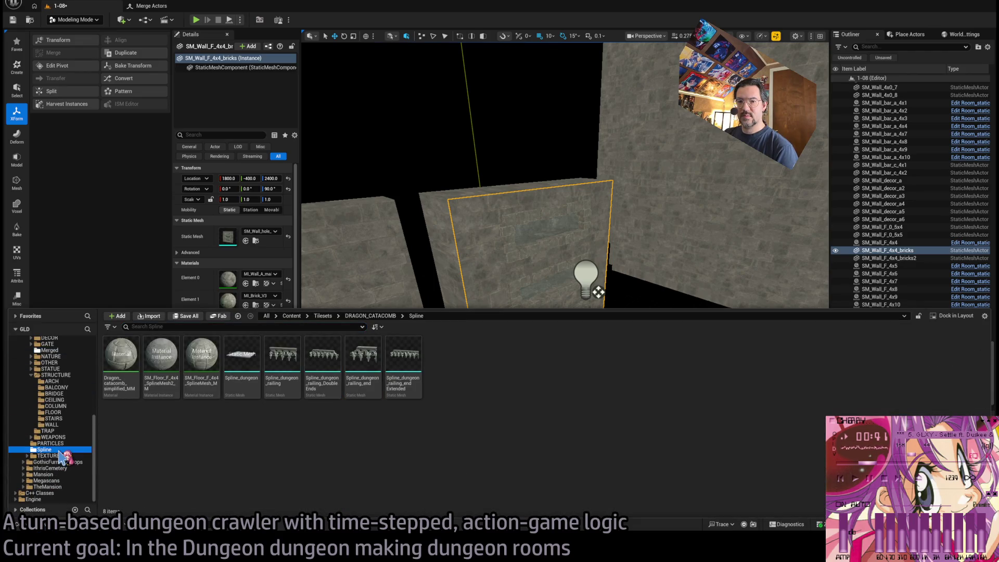
{"action": "left_click", "coordinate": [67, 424]}
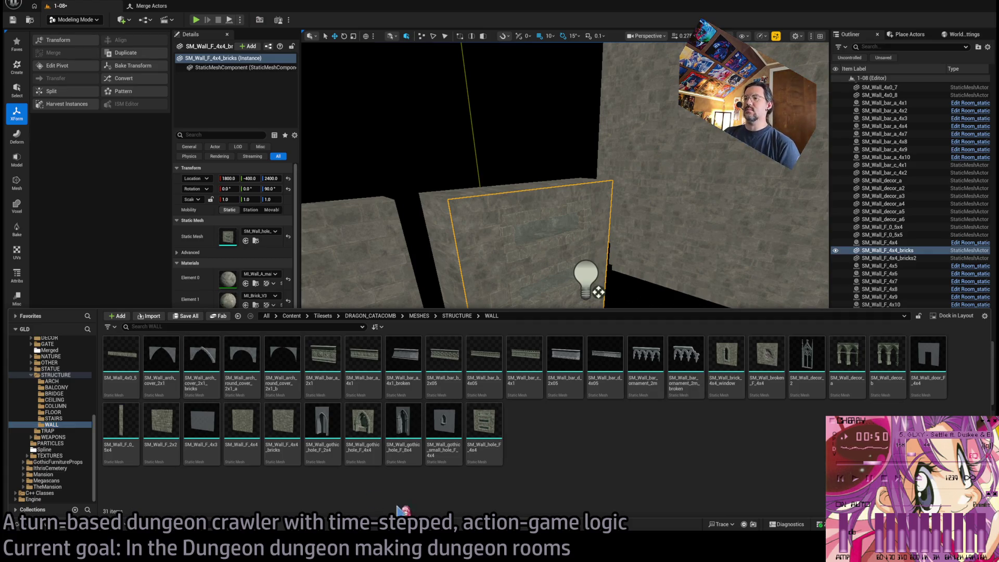
{"action": "left_click", "coordinate": [444, 427]}
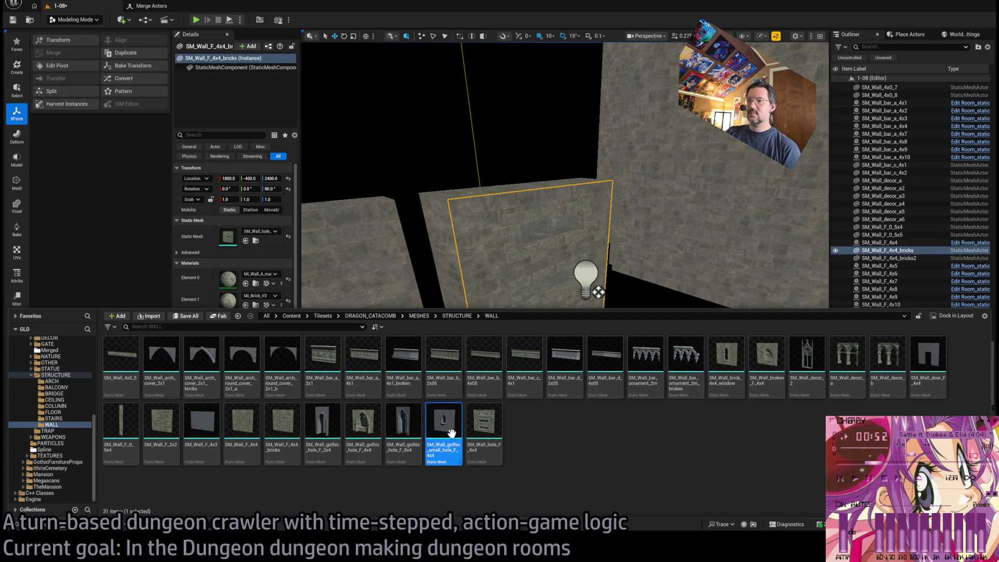
{"action": "left_click", "coordinate": [499, 294]}
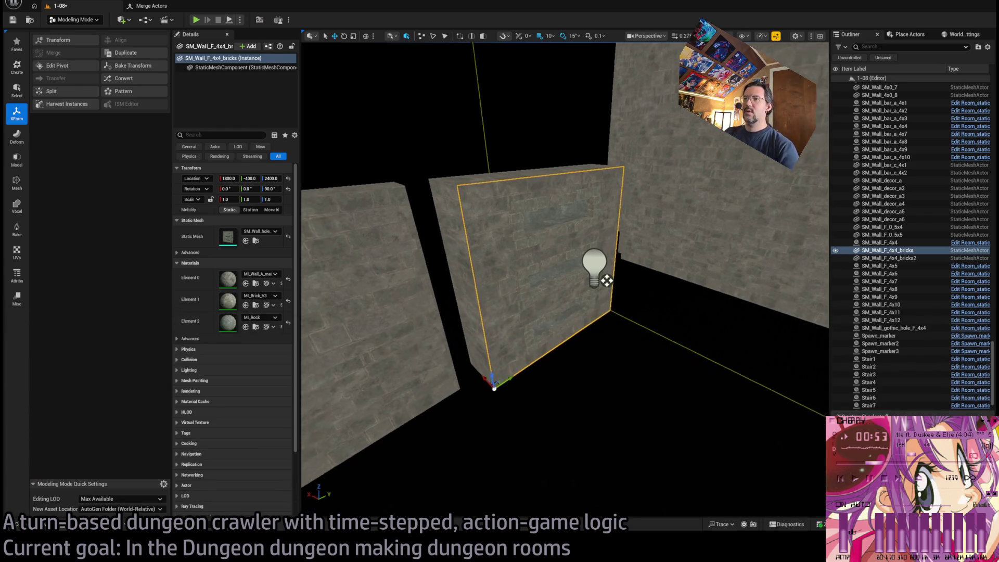
Swap the brick wall's mesh for the gothic holed wall and shift SM_Wall_F_4x4_bricks2 to X 1850.
{"action": "left_click", "coordinate": [245, 241]}
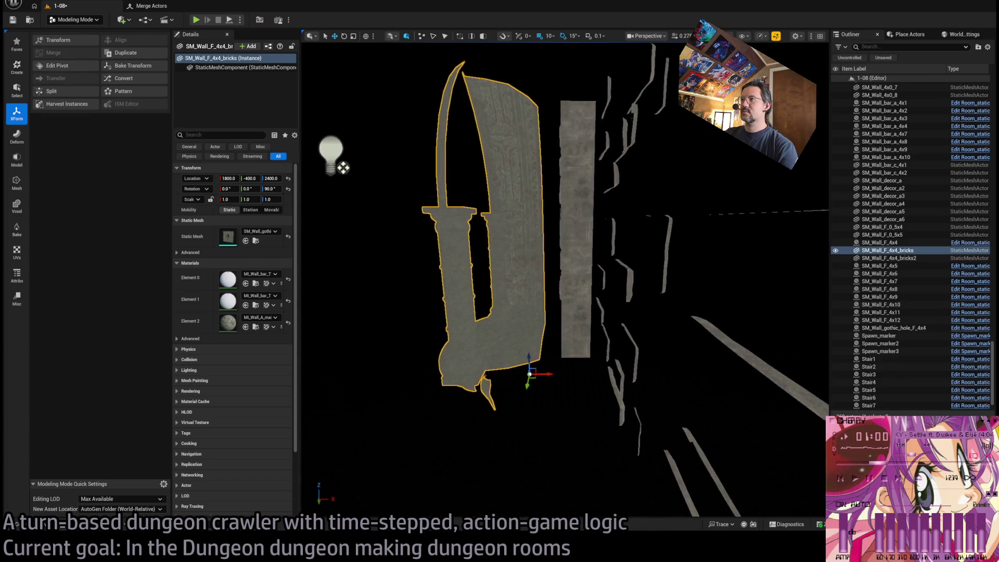
{"action": "left_click", "coordinate": [516, 353]}
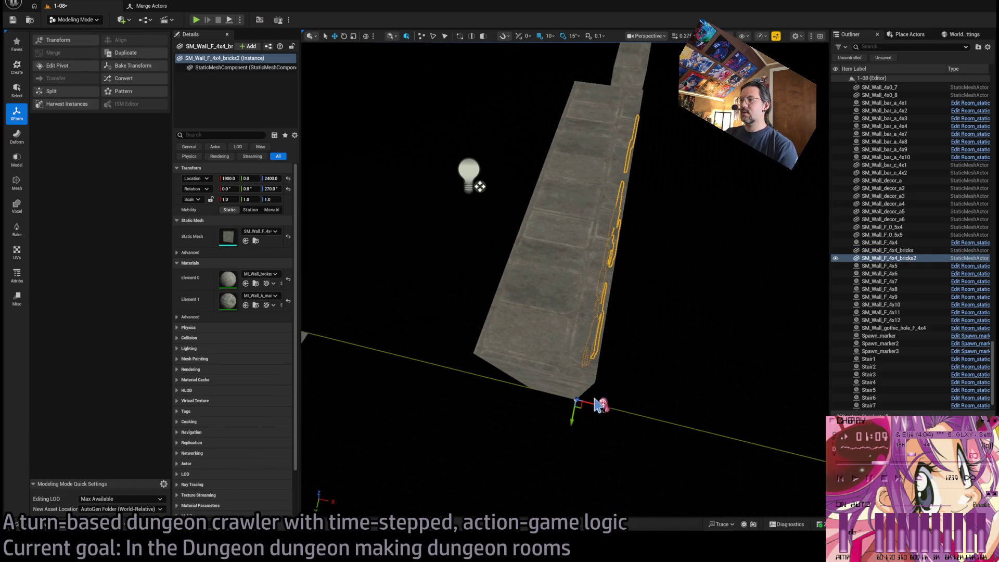
{"action": "left_click_drag", "start_coordinate": [595, 405], "coordinate": [573, 402]}
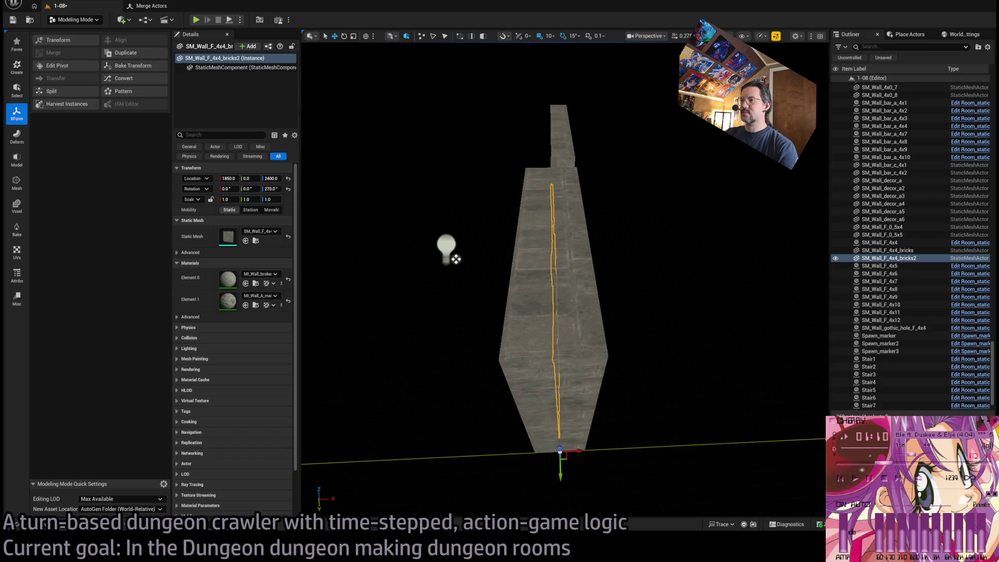
Set SM_Wall_4x0_7's Z scale to 1.0 and SM_Wall_F_0_5x5's X scale to 1.0.
{"action": "left_click", "coordinate": [532, 227]}
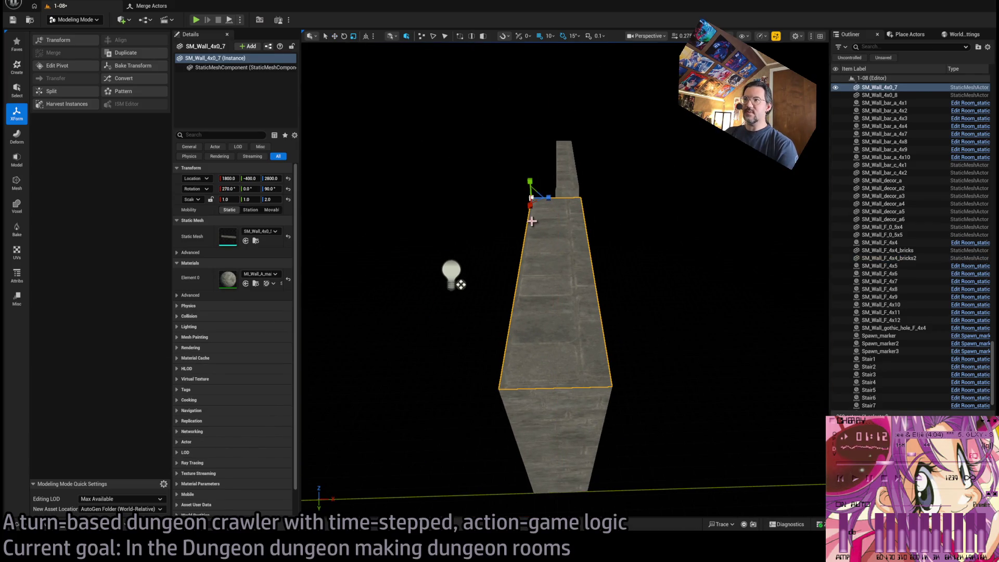
{"action": "left_click_drag", "start_coordinate": [547, 198], "coordinate": [520, 201]}
{"action": "left_click", "coordinate": [272, 199]}
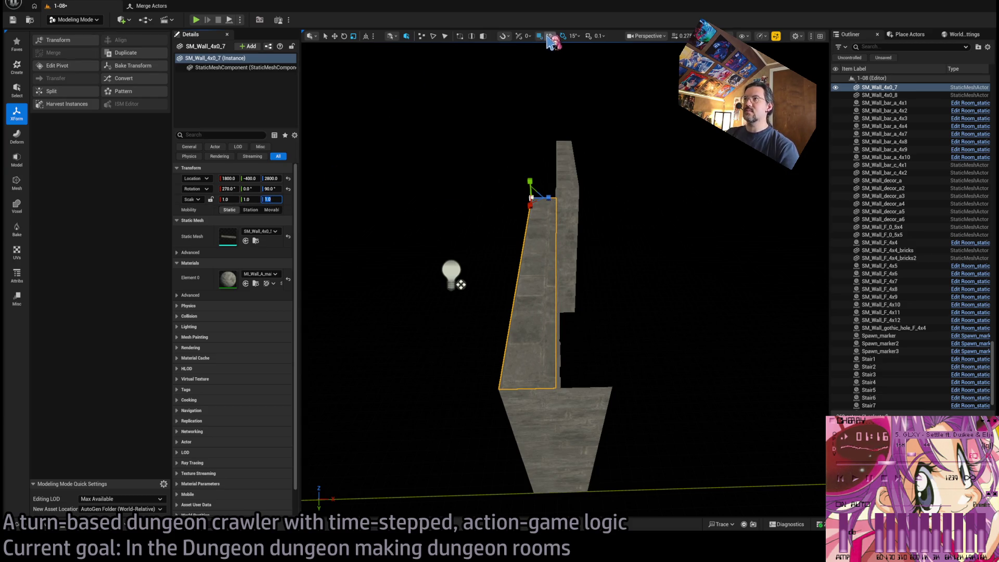
{"action": "left_click_drag", "start_coordinate": [578, 83], "coordinate": [542, 186]}
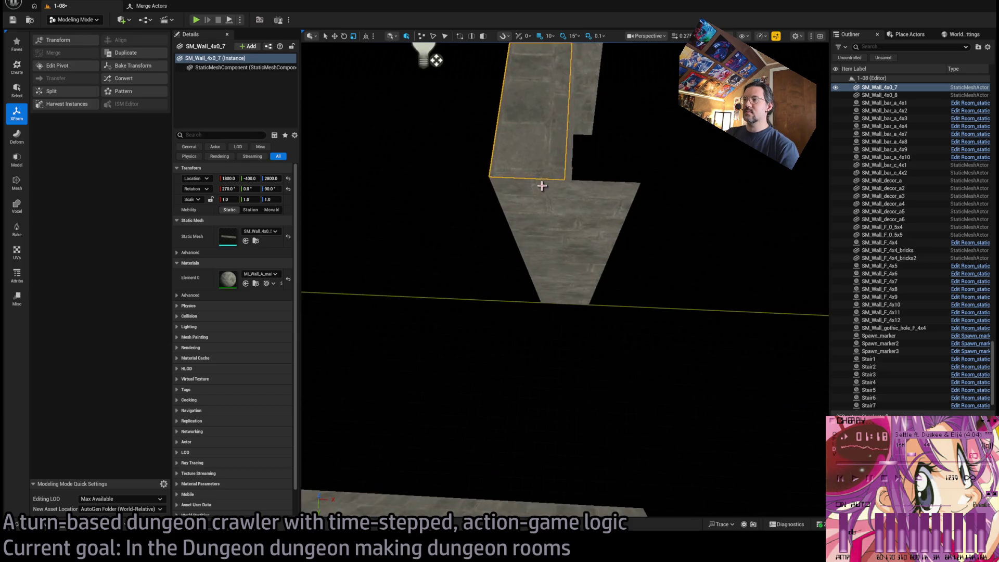
{"action": "left_click", "coordinate": [559, 228]}
{"action": "left_click_drag", "start_coordinate": [559, 304], "coordinate": [495, 292]}
{"action": "mouse_move", "coordinate": [333, 215]}
{"action": "left_mouse_down"}
{"action": "mouse_move", "coordinate": [347, 183]}
{"action": "mouse_move", "coordinate": [406, 167]}
{"action": "left_mouse_up"}
Move SM_Wall_4x0_8 to X 1850 with Z scale 1, and thin SM_Wall_F_0_5x4 along X.
{"action": "left_click", "coordinate": [676, 273]}
{"action": "key", "text": "w"}
{"action": "mouse_move", "coordinate": [647, 397]}
{"action": "left_mouse_down"}
{"action": "mouse_move", "coordinate": [625, 397]}
{"action": "mouse_move", "coordinate": [495, 239]}
{"action": "left_mouse_up"}
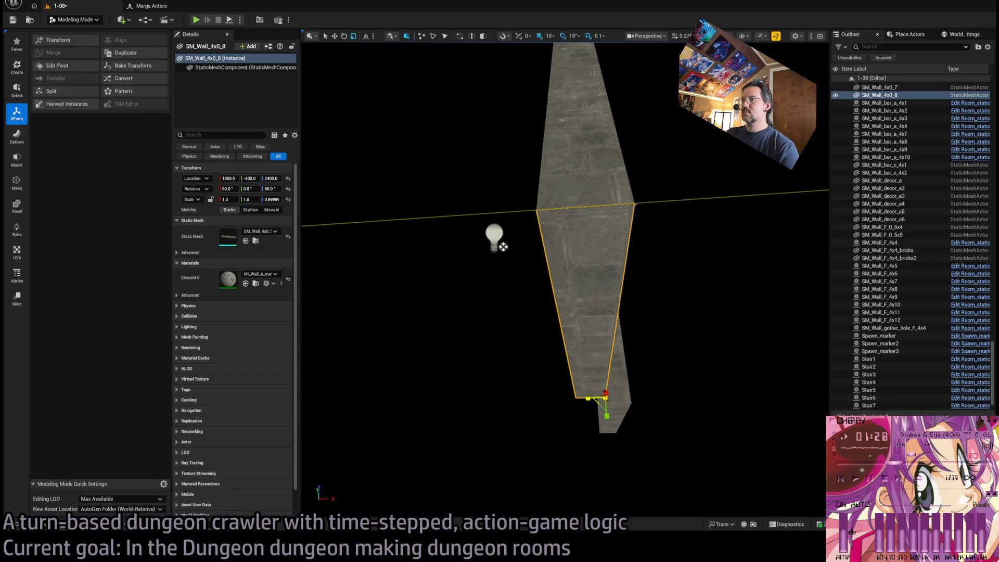
{"action": "key", "text": "f"}
{"action": "mouse_move", "coordinate": [343, 266]}
{"action": "left_mouse_down"}
{"action": "mouse_move", "coordinate": [654, 156]}
{"action": "mouse_move", "coordinate": [687, 160]}
{"action": "left_mouse_up"}
{"action": "left_click", "coordinate": [513, 300]}
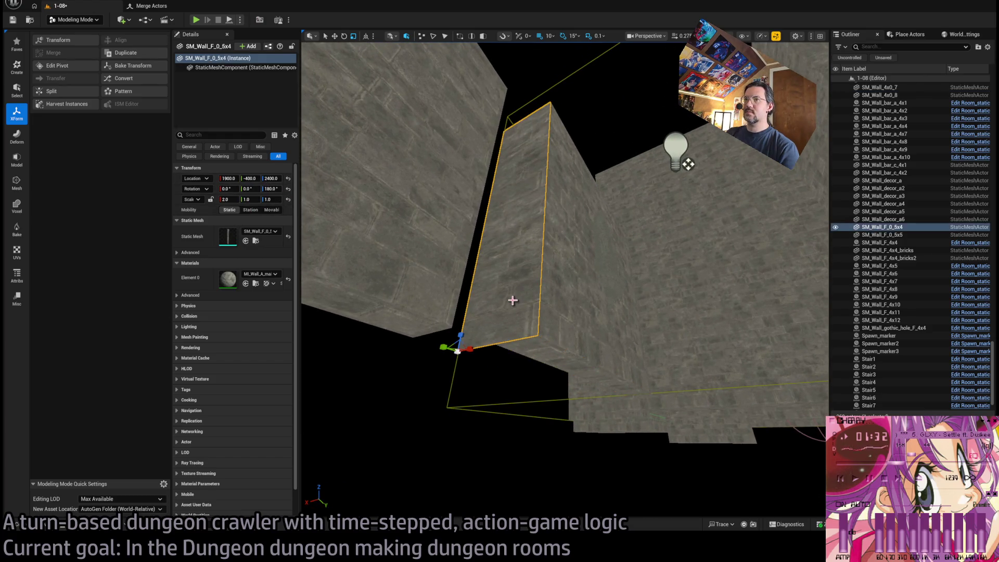
{"action": "mouse_move", "coordinate": [472, 349]}
{"action": "left_mouse_down"}
{"action": "mouse_move", "coordinate": [456, 350]}
{"action": "mouse_move", "coordinate": [486, 347]}
{"action": "left_mouse_up"}
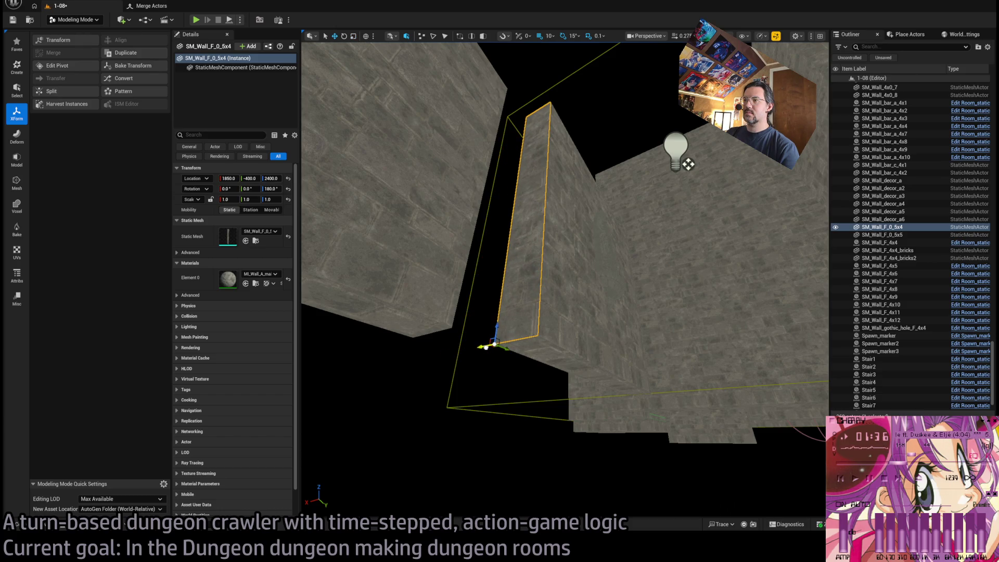
{"action": "left_click_drag", "start_coordinate": [564, 281], "coordinate": [547, 404]}
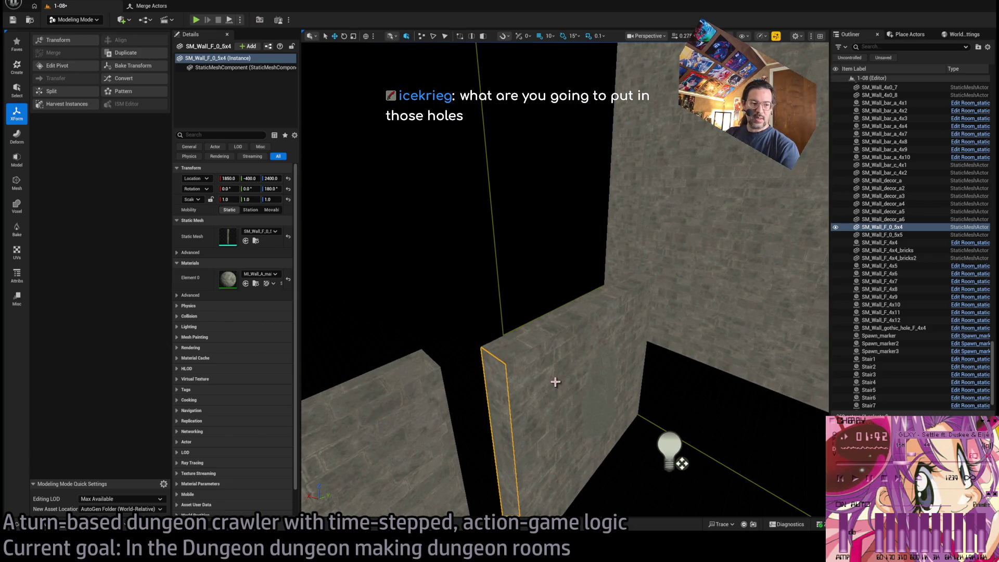
{"action": "left_click", "coordinate": [576, 384], "text": "ctrl"}
{"action": "left_click", "coordinate": [504, 364], "text": "ctrl"}
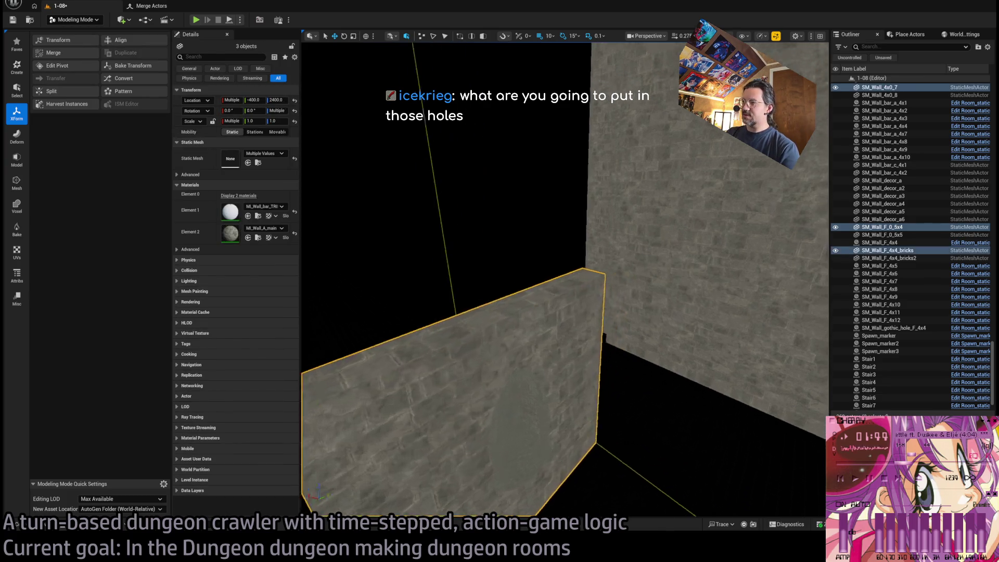
{"action": "left_click", "coordinate": [482, 306], "text": "ctrl"}
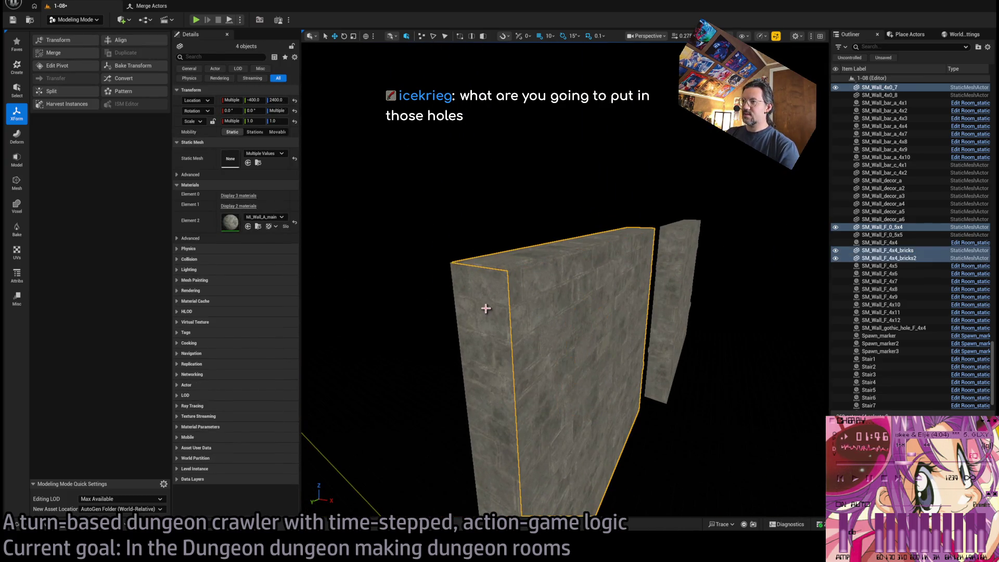
{"action": "left_click", "coordinate": [510, 335], "text": "ctrl"}
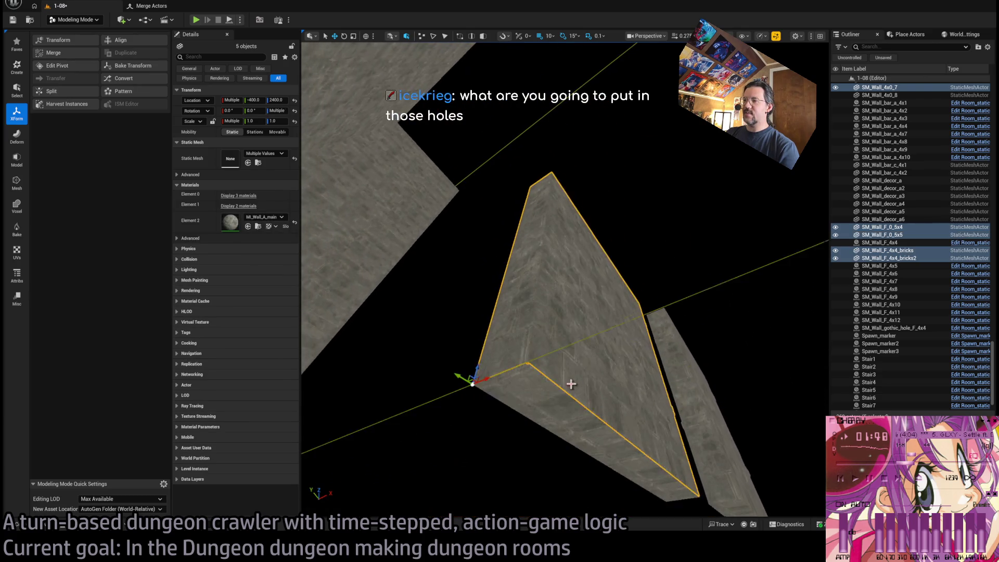
{"action": "left_click", "coordinate": [596, 427], "text": "ctrl"}
{"action": "mouse_move", "coordinate": [597, 427]}
{"action": "left_mouse_down"}
{"action": "mouse_move", "coordinate": [573, 364]}
{"action": "mouse_move", "coordinate": [598, 313]}
{"action": "mouse_move", "coordinate": [586, 273]}
{"action": "mouse_move", "coordinate": [704, 153]}
{"action": "mouse_move", "coordinate": [650, 260]}
{"action": "mouse_move", "coordinate": [603, 435]}
{"action": "left_mouse_up"}
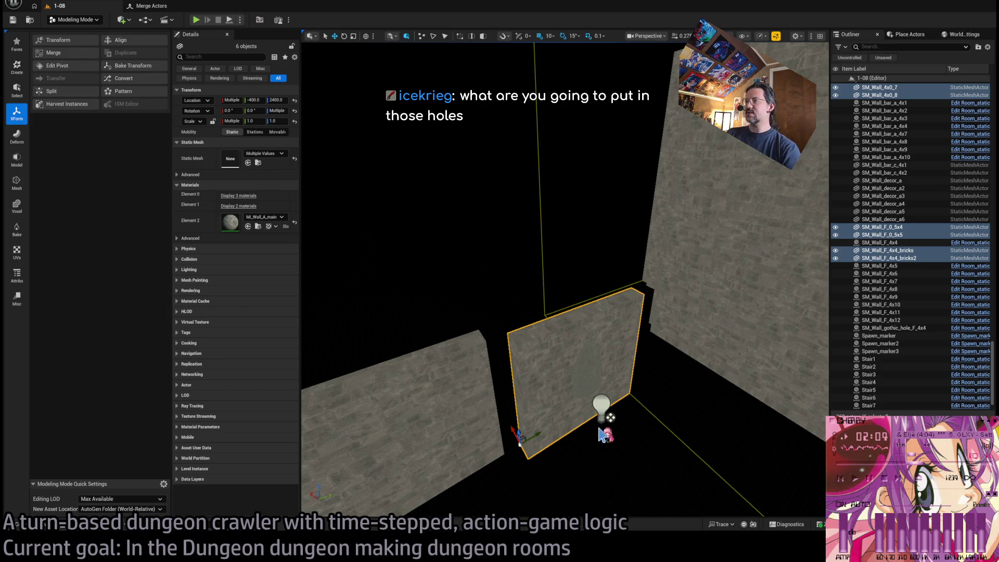
{"action": "scroll", "coordinate": [603, 433], "scroll_direction": "up", "scroll_amount": 10}
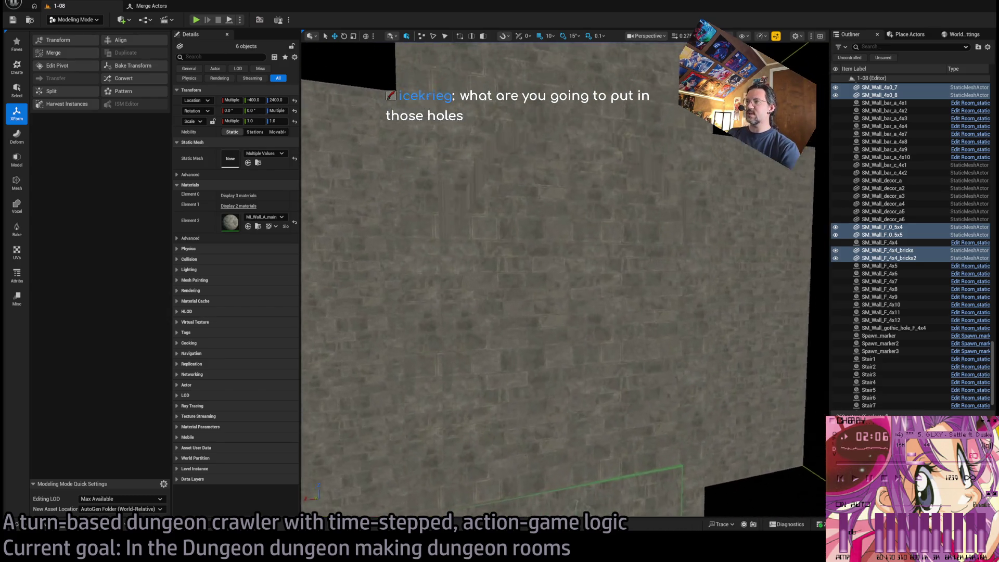
{"action": "scroll", "coordinate": [565, 281], "scroll_direction": "up", "scroll_amount": 10}
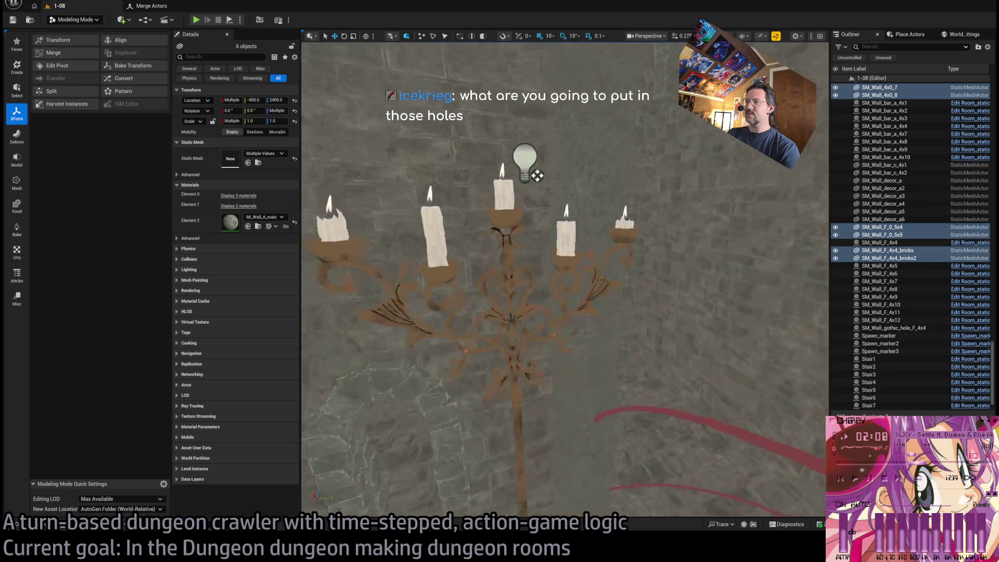
{"action": "scroll", "coordinate": [565, 281], "scroll_direction": "up", "scroll_amount": 10}
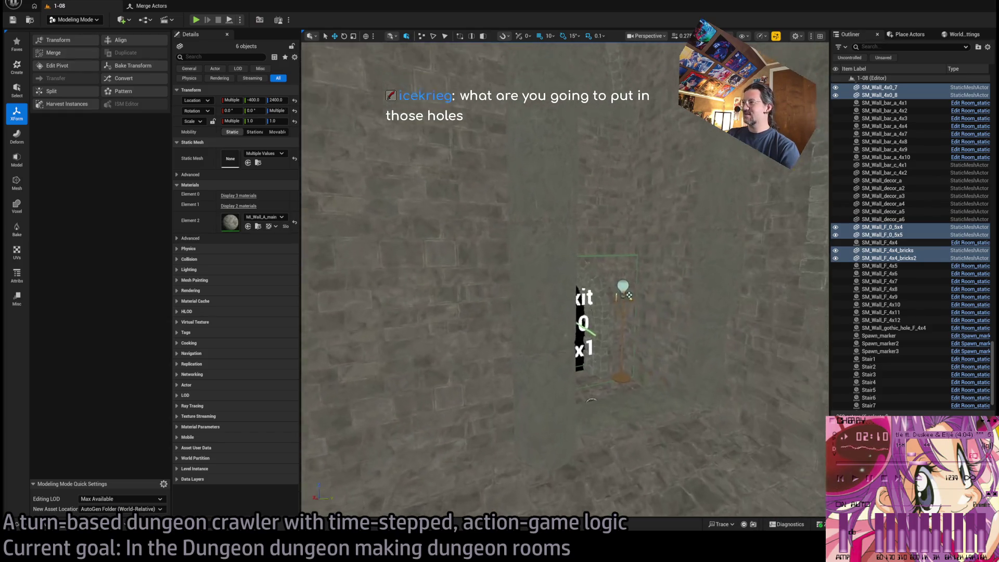
{"action": "scroll", "coordinate": [565, 281], "scroll_direction": "up", "scroll_amount": 10}
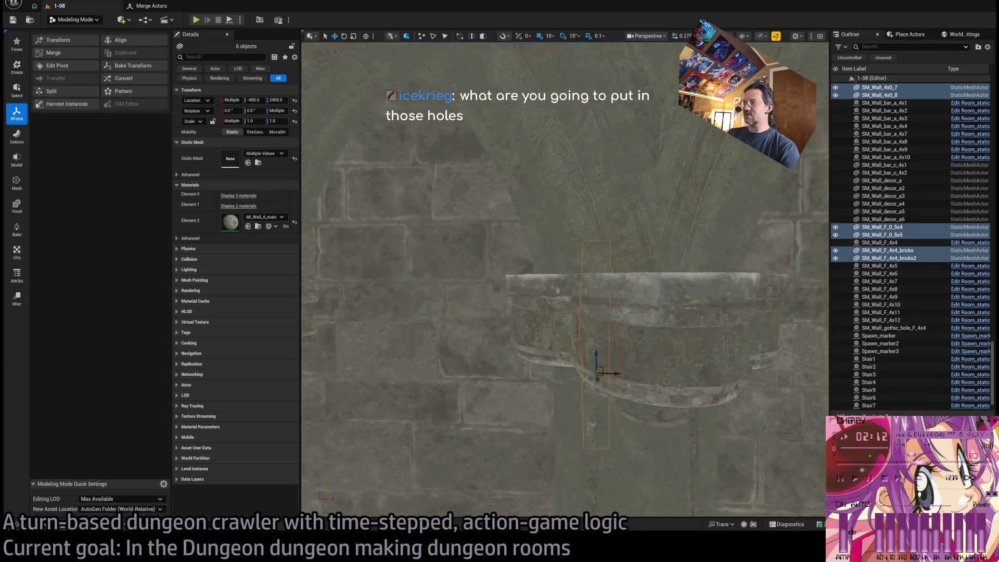
{"action": "scroll", "coordinate": [565, 281], "scroll_direction": "up", "scroll_amount": 5}
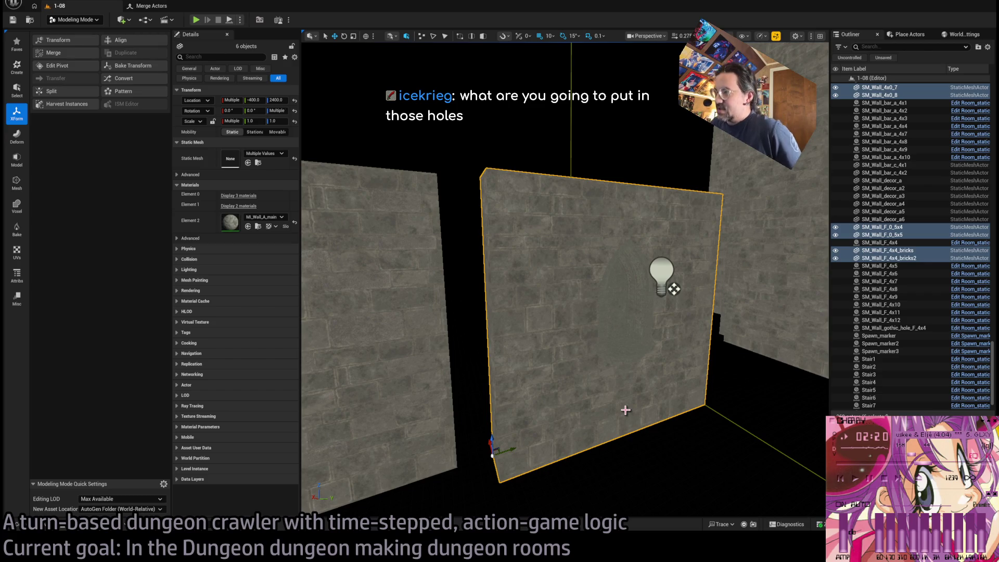
{"action": "mouse_move", "coordinate": [627, 407]}
{"action": "left_mouse_down"}
{"action": "mouse_move", "coordinate": [588, 395]}
{"action": "mouse_move", "coordinate": [484, 330]}
{"action": "mouse_move", "coordinate": [683, 325]}
{"action": "mouse_move", "coordinate": [687, 353]}
{"action": "mouse_move", "coordinate": [654, 357]}
{"action": "mouse_move", "coordinate": [654, 392]}
{"action": "mouse_move", "coordinate": [694, 426]}
{"action": "left_mouse_up"}
{"action": "left_click_drag", "start_coordinate": [577, 394], "coordinate": [577, 394]}
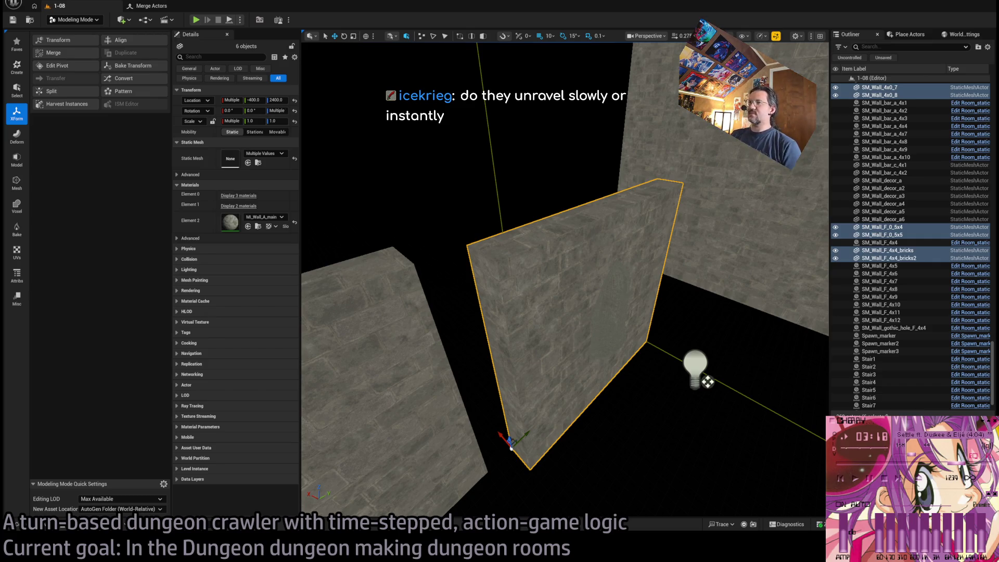
{"action": "key", "text": "f"}
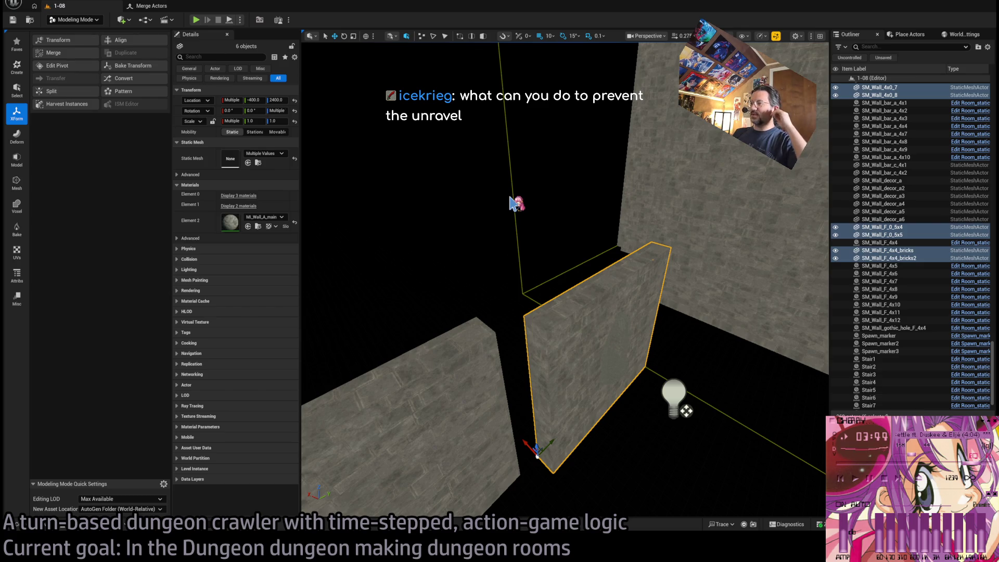
{"action": "mouse_move", "coordinate": [530, 286]}
{"action": "left_mouse_down"}
{"action": "mouse_move", "coordinate": [519, 161]}
{"action": "mouse_move", "coordinate": [500, 148]}
{"action": "mouse_move", "coordinate": [490, 158]}
{"action": "mouse_move", "coordinate": [558, 299]}
{"action": "left_mouse_up"}
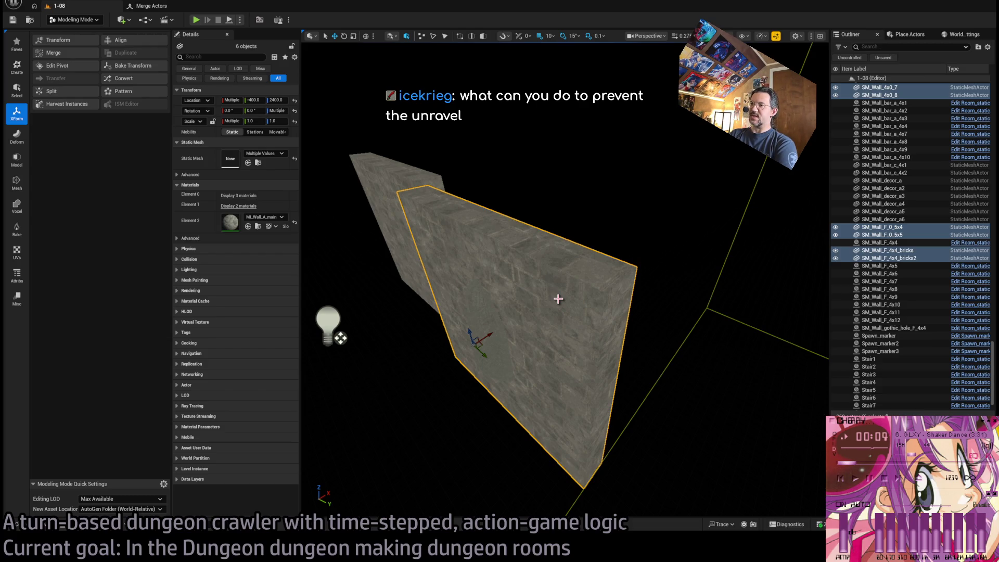
{"action": "mouse_move", "coordinate": [558, 299]}
{"action": "left_mouse_down"}
{"action": "mouse_move", "coordinate": [558, 385]}
{"action": "mouse_move", "coordinate": [559, 302]}
{"action": "mouse_move", "coordinate": [399, 422]}
{"action": "left_mouse_up"}
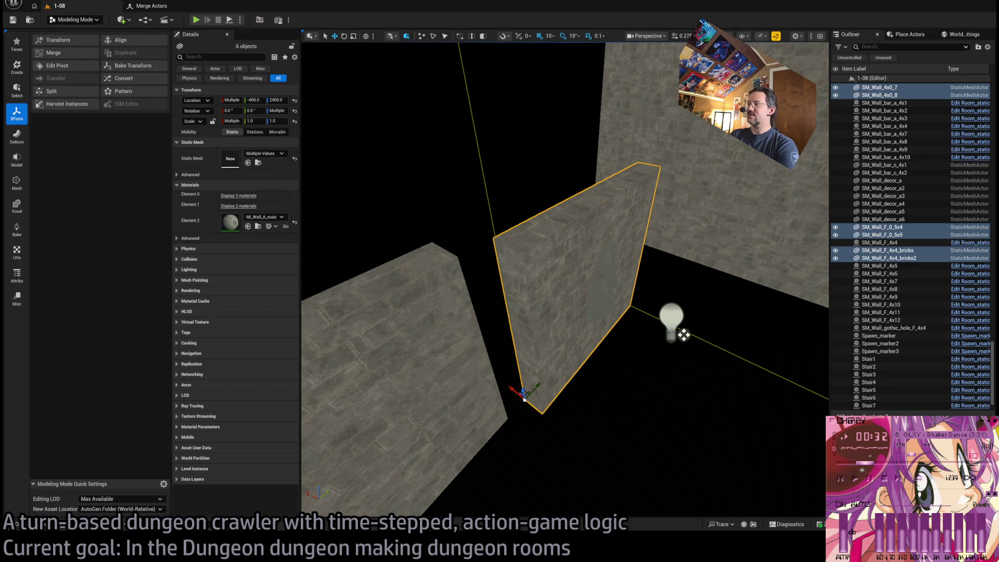
{"action": "mouse_move", "coordinate": [536, 238]}
{"action": "left_mouse_down"}
{"action": "mouse_move", "coordinate": [546, 214]}
{"action": "mouse_move", "coordinate": [535, 238]}
{"action": "left_mouse_up"}
Switch back to Selection Mode and show the Merge Actors settings.
{"action": "left_click", "coordinate": [96, 19]}
{"action": "left_click", "coordinate": [99, 39]}
{"action": "left_click_drag", "start_coordinate": [376, 216], "coordinate": [406, 197]}
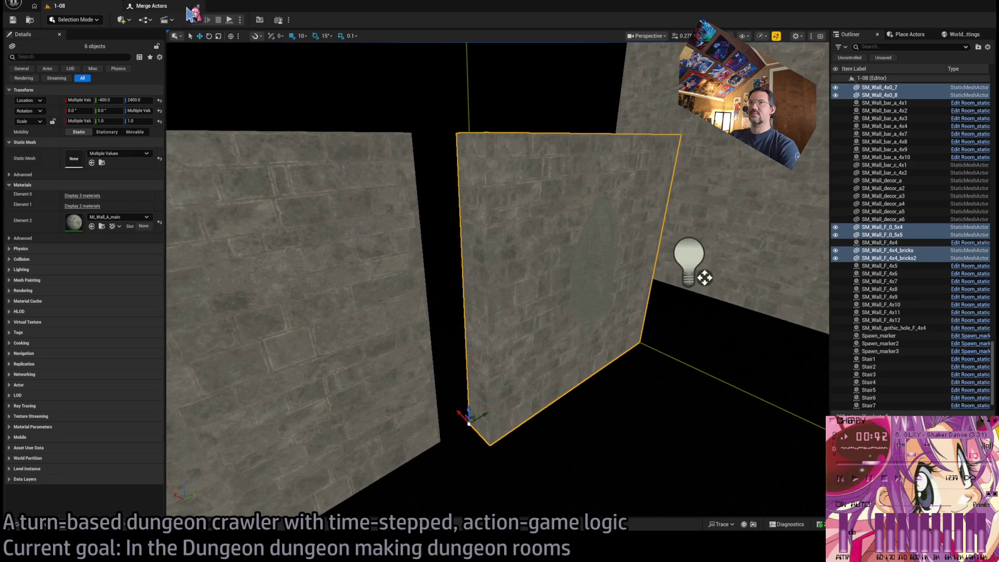
{"action": "left_click", "coordinate": [174, 7]}
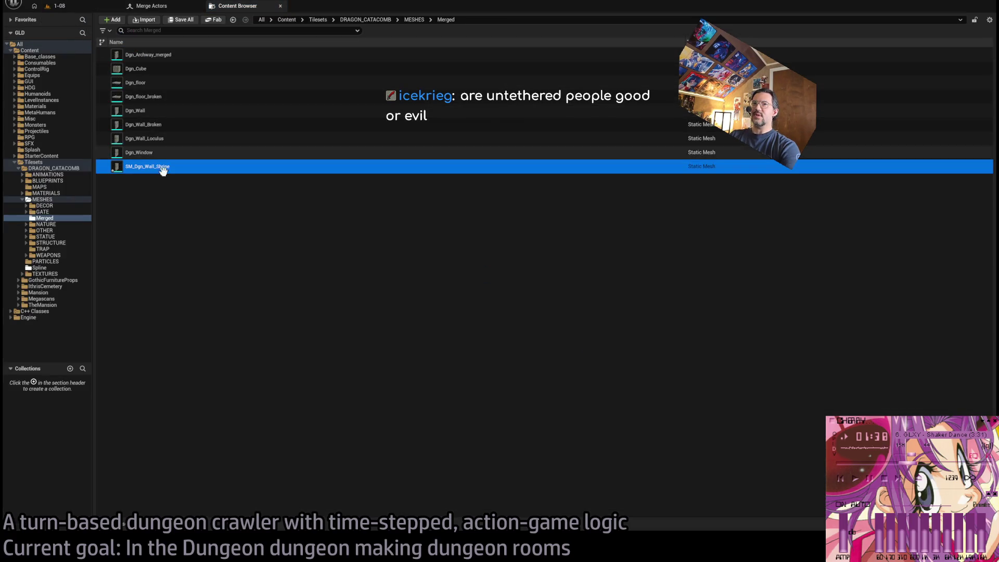
Rename SM_Dgn_Wall_Shrine to Dgn_Wall_Shrine and drag it into the 1-08 level.
{"action": "left_click", "coordinate": [138, 167]}
{"action": "left_click", "coordinate": [134, 167]}
{"action": "key", "text": "BackSpace"}
{"action": "key", "text": "BackSpace"}
{"action": "key", "text": "BackSpace"}
{"action": "key", "text": "Return"}
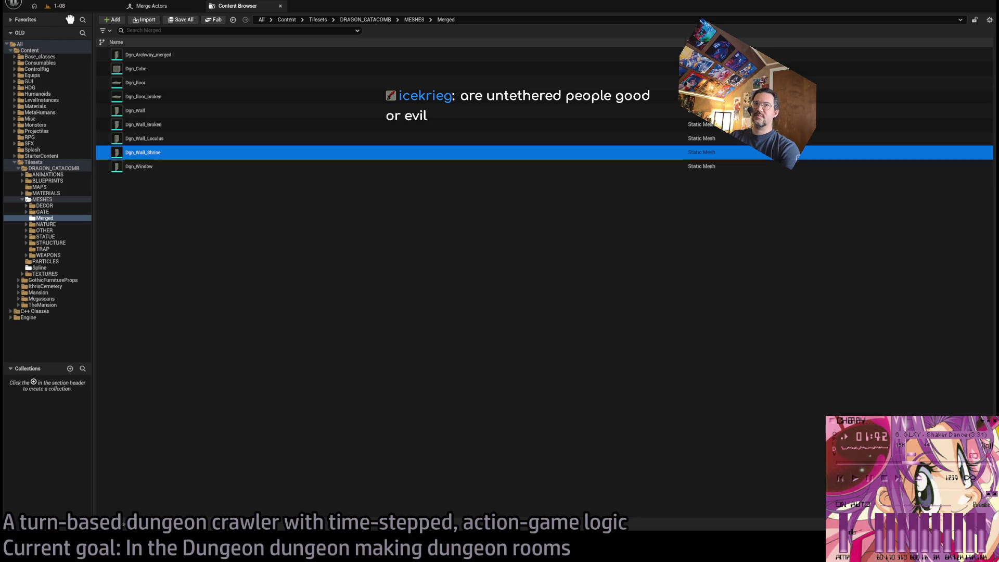
{"action": "left_click", "coordinate": [83, 4]}
{"action": "mouse_move", "coordinate": [82, 4]}
{"action": "left_mouse_down"}
{"action": "mouse_move", "coordinate": [239, 178]}
{"action": "mouse_move", "coordinate": [528, 430]}
{"action": "mouse_move", "coordinate": [500, 384]}
{"action": "left_mouse_up"}
Drag the shrine wall into line with the adjacent walls, then open Dgn_Wall_Shrine in the Static Mesh Editor.
{"action": "key", "text": "s"}
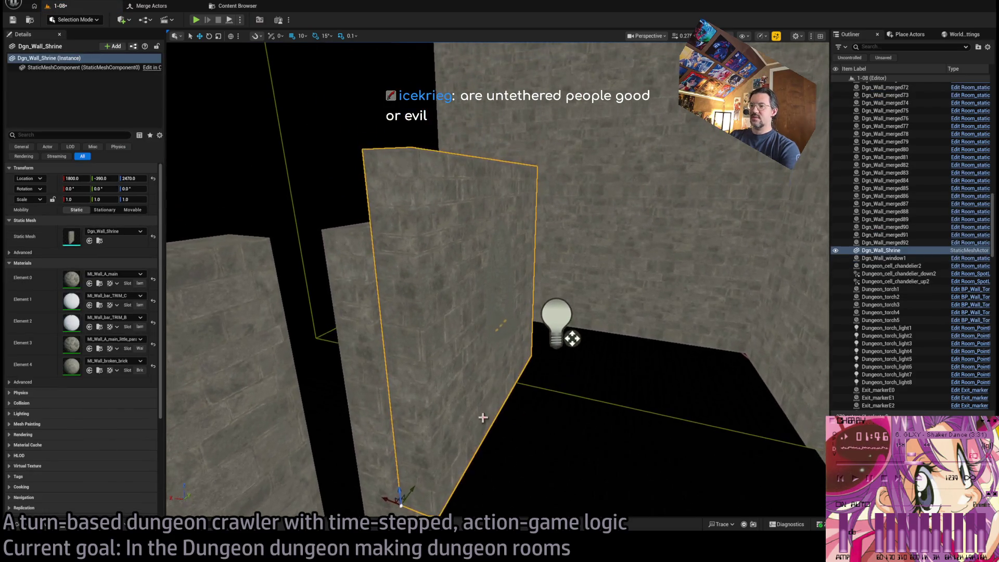
{"action": "mouse_move", "coordinate": [391, 366]}
{"action": "left_mouse_down"}
{"action": "mouse_move", "coordinate": [444, 371]}
{"action": "mouse_move", "coordinate": [469, 469]}
{"action": "mouse_move", "coordinate": [550, 430]}
{"action": "mouse_move", "coordinate": [511, 429]}
{"action": "mouse_move", "coordinate": [510, 448]}
{"action": "mouse_move", "coordinate": [705, 426]}
{"action": "mouse_move", "coordinate": [557, 385]}
{"action": "mouse_move", "coordinate": [526, 390]}
{"action": "mouse_move", "coordinate": [432, 359]}
{"action": "mouse_move", "coordinate": [471, 405]}
{"action": "mouse_move", "coordinate": [357, 513]}
{"action": "left_mouse_up"}
{"action": "left_click_drag", "start_coordinate": [495, 285], "coordinate": [496, 286]}
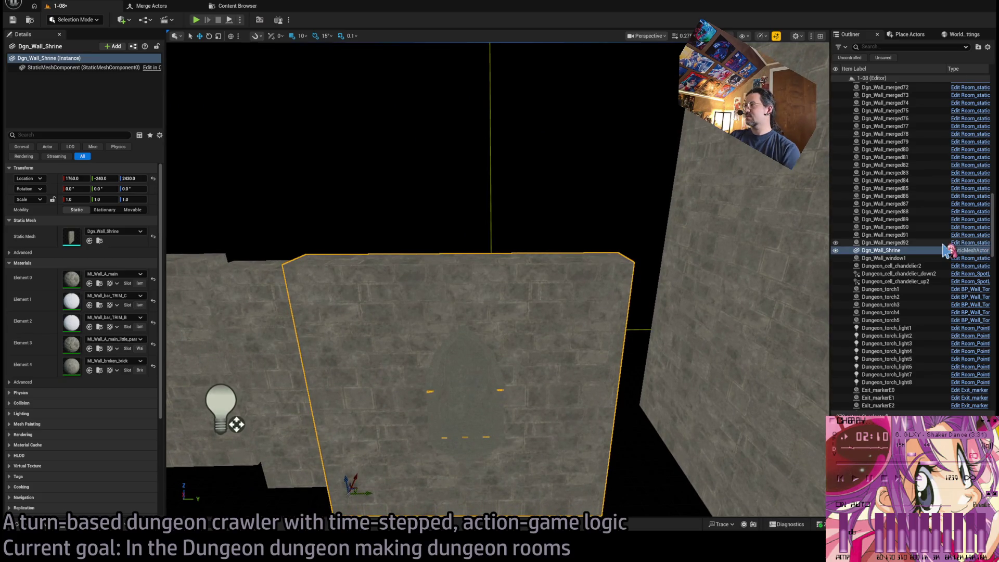
{"action": "double_click", "coordinate": [78, 239]}
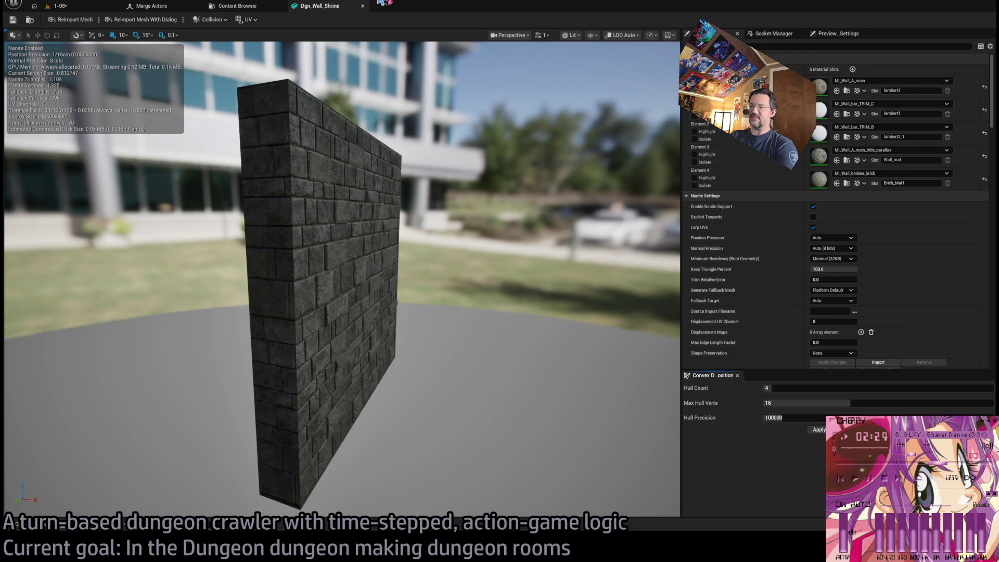
Orbit and zoom the Dgn_Wall_Shrine preview to inspect the arched niche up close.
{"action": "mouse_move", "coordinate": [355, 241]}
{"action": "left_mouse_down"}
{"action": "mouse_move", "coordinate": [245, 240]}
{"action": "mouse_move", "coordinate": [226, 221]}
{"action": "mouse_move", "coordinate": [222, 236]}
{"action": "left_mouse_up"}
{"action": "scroll", "coordinate": [283, 240], "scroll_direction": "up", "scroll_amount": 3}
{"action": "scroll", "coordinate": [284, 240], "scroll_direction": "up", "scroll_amount": 2}
{"action": "scroll", "coordinate": [271, 239], "scroll_direction": "down", "scroll_amount": 3}
{"action": "scroll", "coordinate": [270, 239], "scroll_direction": "up", "scroll_amount": 5}
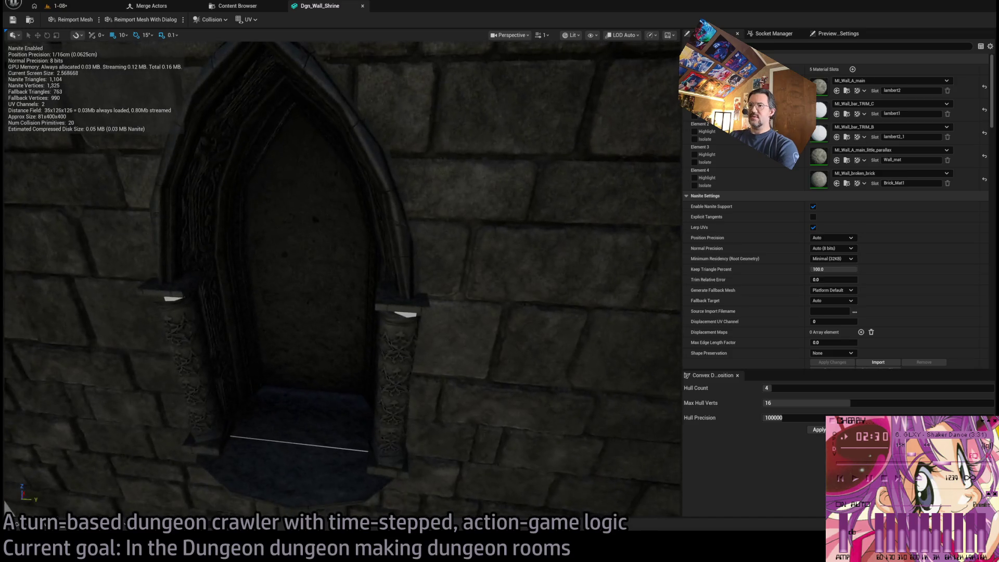
{"action": "scroll", "coordinate": [244, 240], "scroll_direction": "down", "scroll_amount": 3}
{"action": "scroll", "coordinate": [226, 221], "scroll_direction": "down", "scroll_amount": 2}
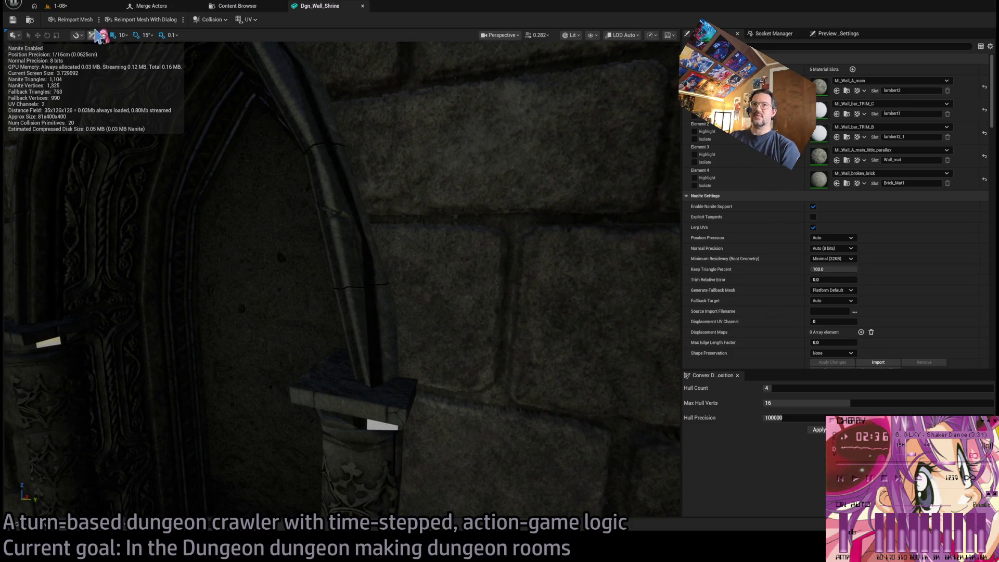
Compare the shrine wall close-up in the 1-08 level, then close the Dgn_Wall_Shrine mesh editor.
{"action": "left_click", "coordinate": [59, 5]}
{"action": "left_click_drag", "start_coordinate": [199, 381], "coordinate": [189, 274]}
{"action": "left_click_drag", "start_coordinate": [387, 292], "coordinate": [387, 292]}
{"action": "left_click", "coordinate": [325, 7]}
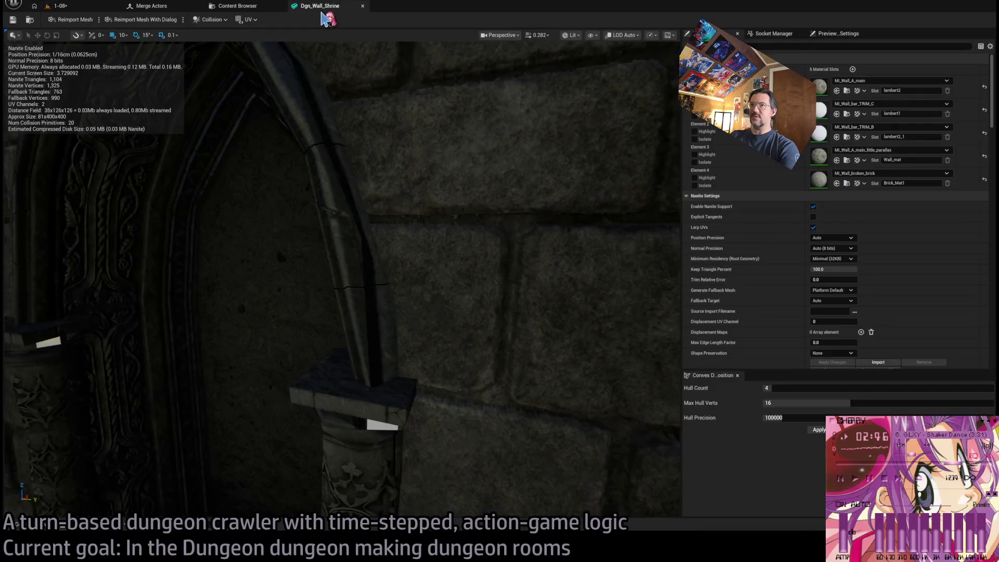
{"action": "left_click", "coordinate": [362, 6]}
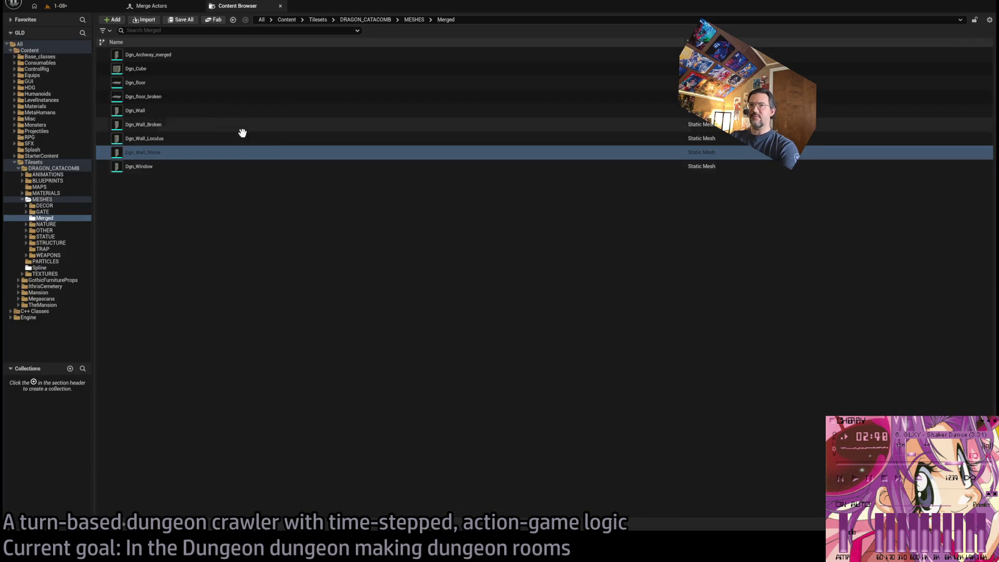
Uncheck Nanite Enabled in the Merge Actors settings.
{"action": "left_click", "coordinate": [61, 6]}
{"action": "left_click", "coordinate": [151, 6]}
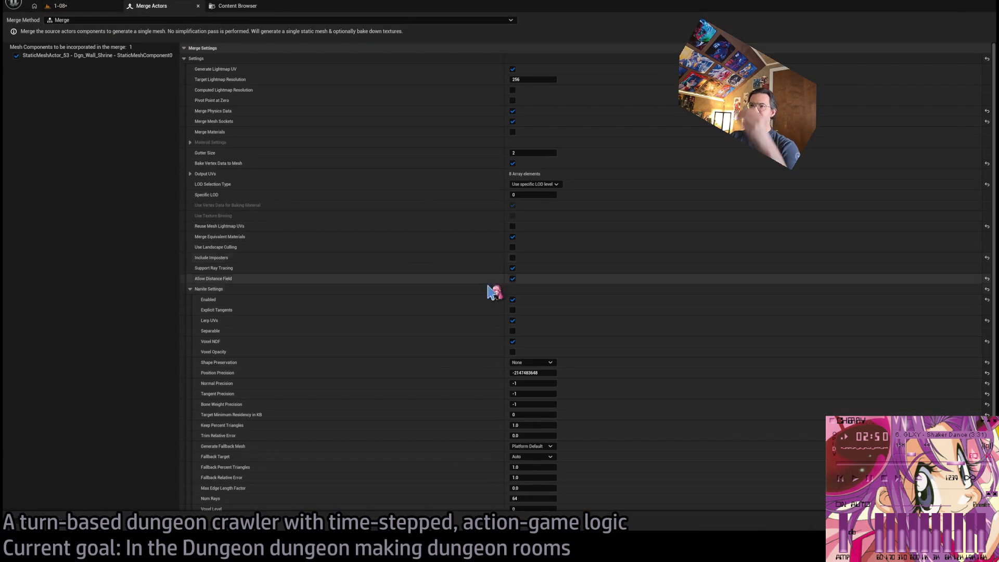
{"action": "left_click", "coordinate": [514, 300]}
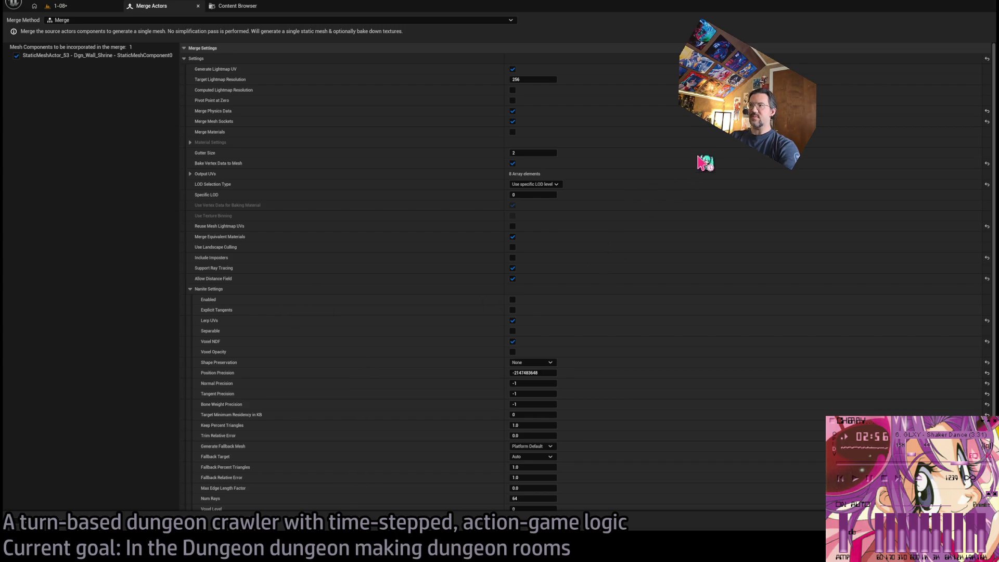
Open the gothic hole wall mesh and select wall pieces, ending on SM_Wall_F_4x4_bricks2.
{"action": "left_click", "coordinate": [59, 5]}
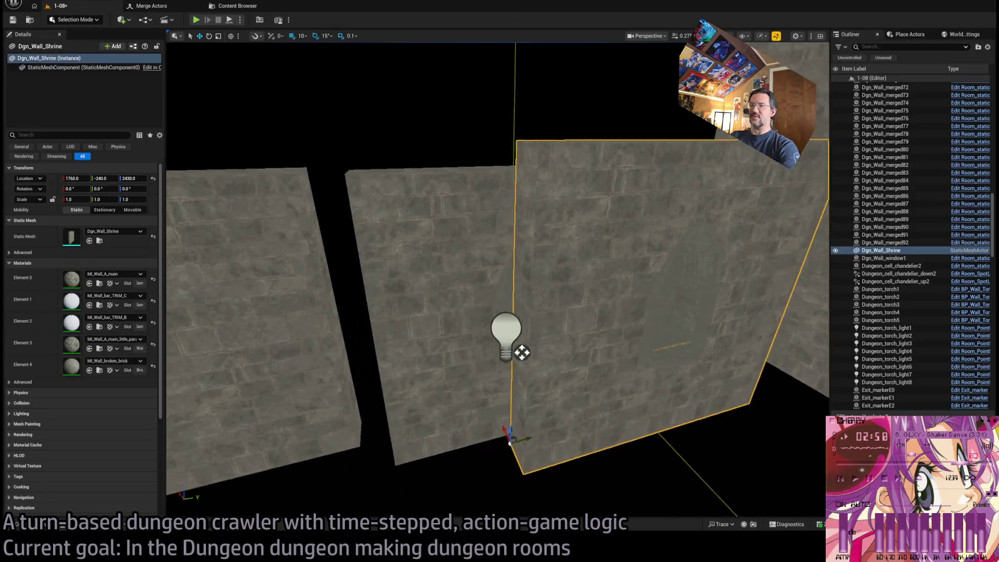
{"action": "left_click", "coordinate": [490, 273]}
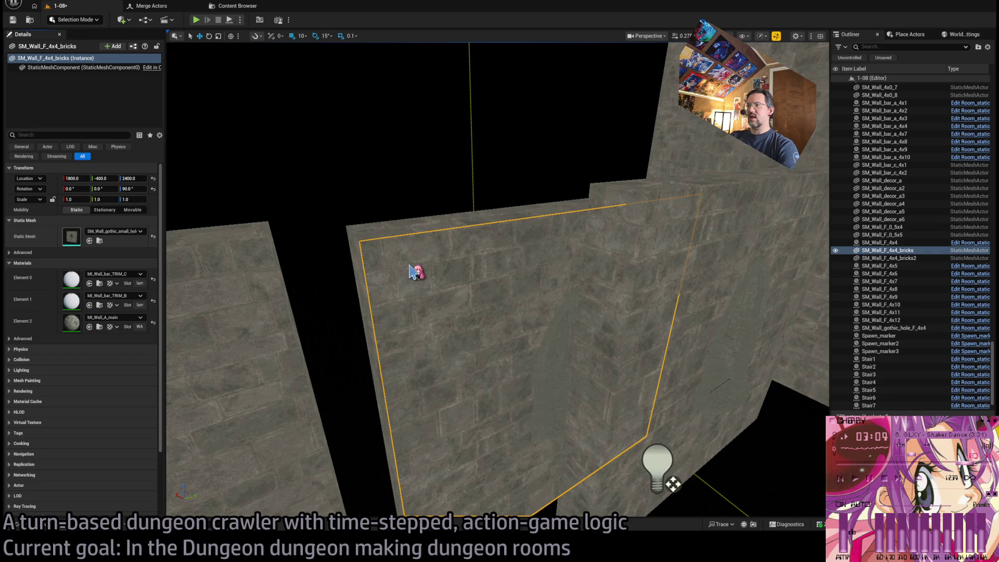
{"action": "key", "text": "ctrl+e"}
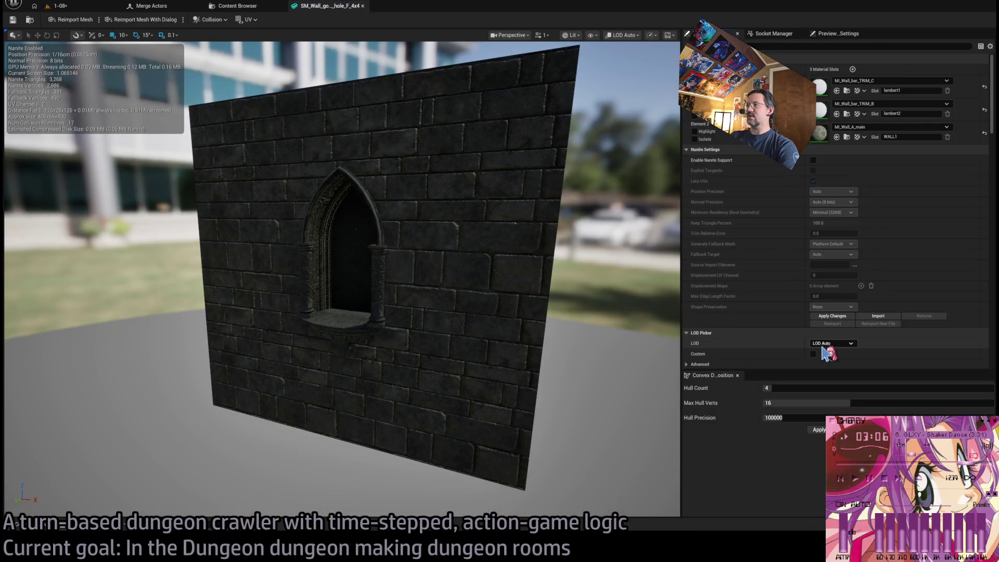
{"action": "left_click", "coordinate": [58, 5]}
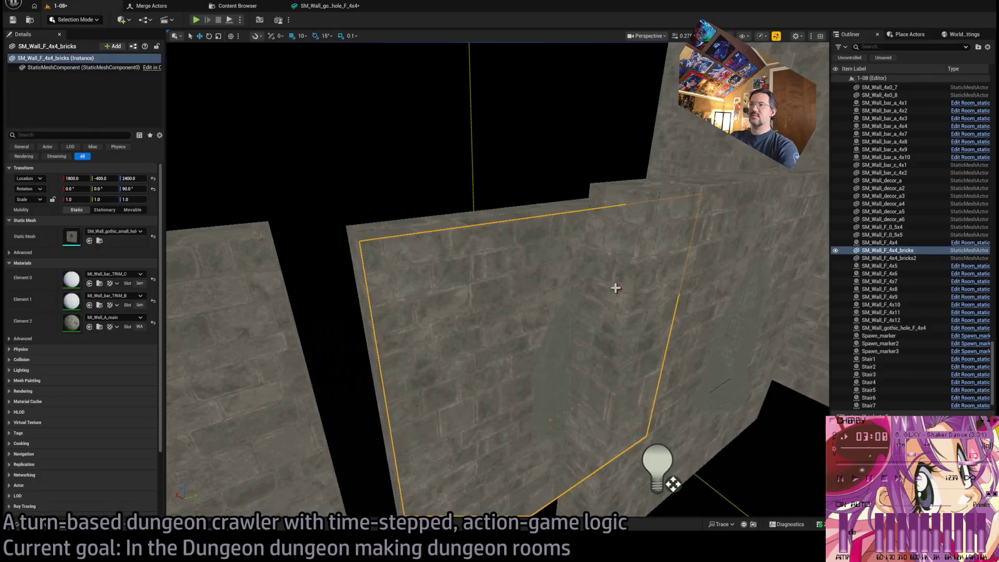
{"action": "left_click", "coordinate": [703, 248]}
{"action": "mouse_move", "coordinate": [652, 305]}
{"action": "left_mouse_down"}
{"action": "mouse_move", "coordinate": [533, 326]}
{"action": "mouse_move", "coordinate": [656, 294]}
{"action": "left_mouse_up"}
{"action": "left_click", "coordinate": [423, 299]}
{"action": "left_click", "coordinate": [417, 348], "text": "ctrl"}
{"action": "mouse_move", "coordinate": [417, 348]}
{"action": "left_mouse_down"}
{"action": "mouse_move", "coordinate": [417, 312]}
{"action": "mouse_move", "coordinate": [502, 390]}
{"action": "left_mouse_up"}
{"action": "left_click", "coordinate": [473, 370]}
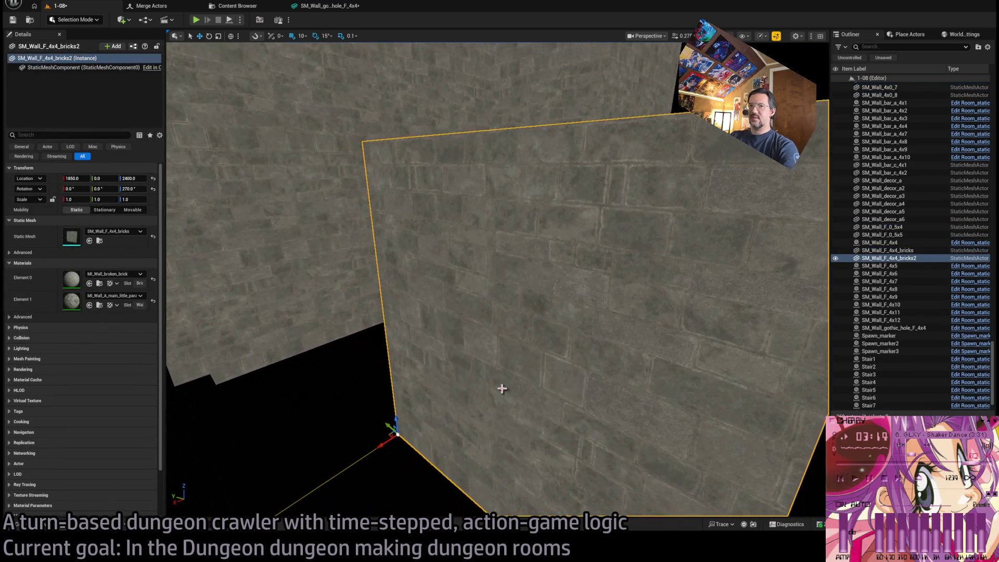
Disable Nanite support on SM_Wall_F_4x4_bricks, apply it, and reselect the three wall pieces.
{"action": "double_click", "coordinate": [73, 240]}
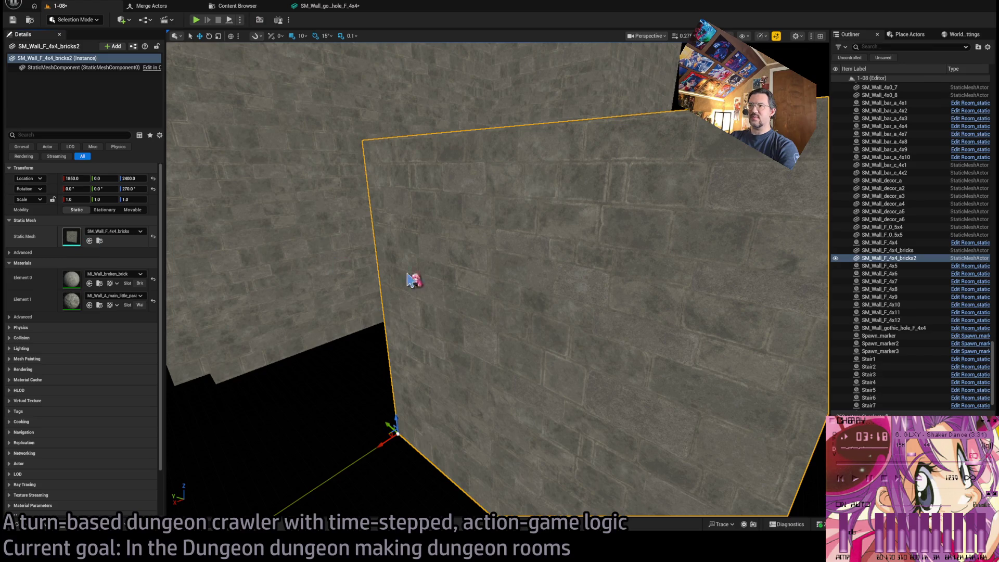
{"action": "left_click_drag", "start_coordinate": [513, 182], "coordinate": [634, 156]}
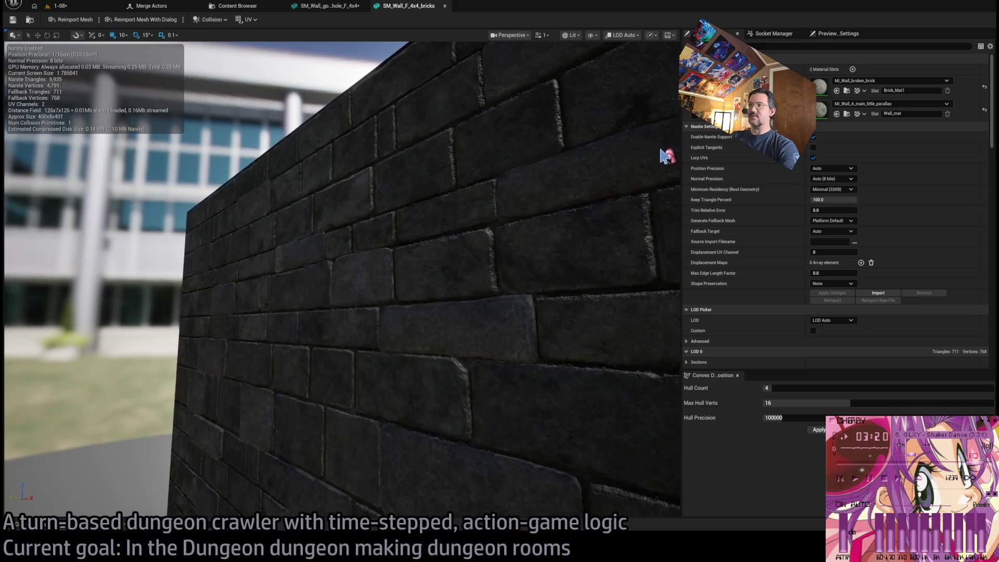
{"action": "left_click", "coordinate": [813, 137]}
{"action": "left_click", "coordinate": [833, 293]}
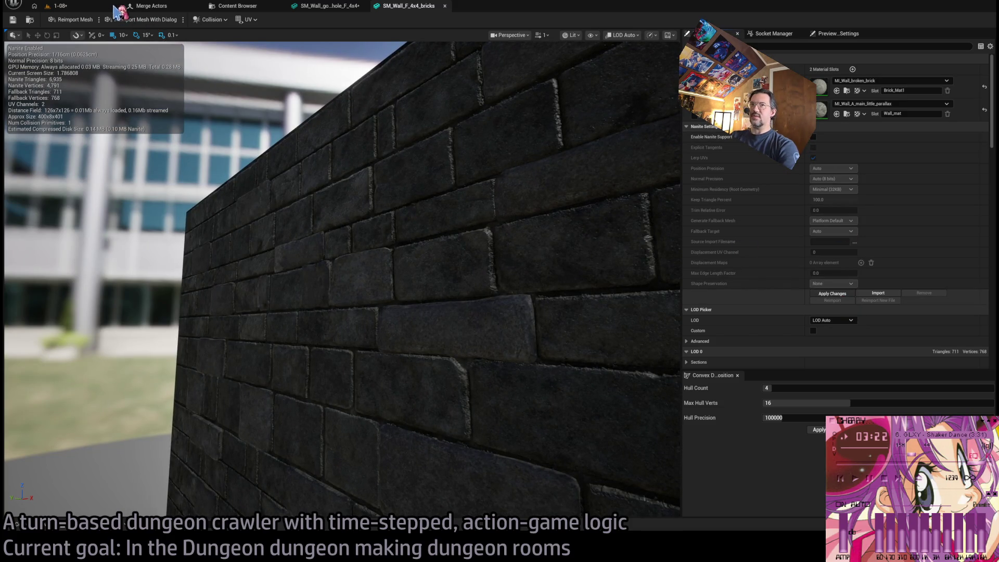
{"action": "left_click", "coordinate": [94, 7]}
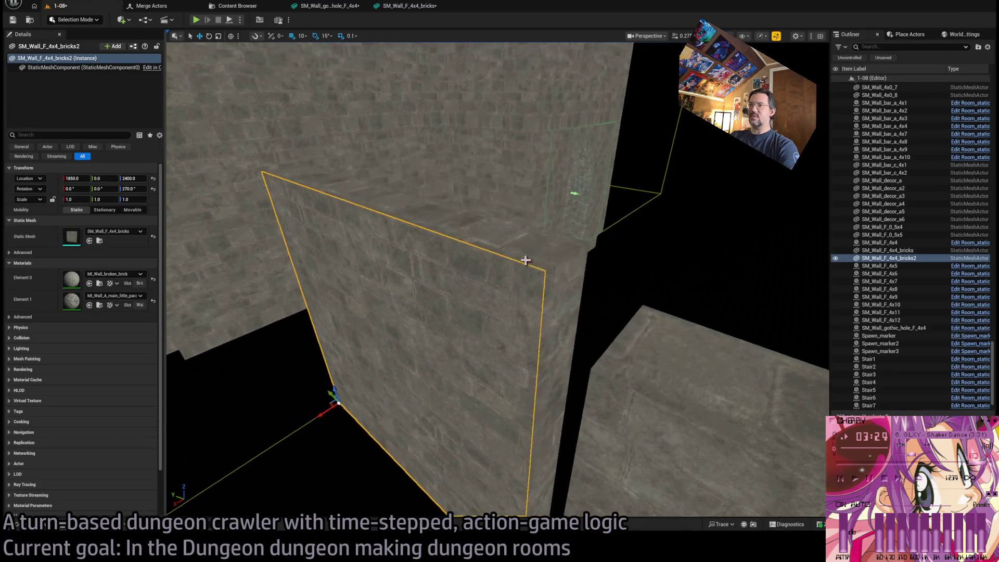
{"action": "left_click", "coordinate": [538, 261], "text": "ctrl"}
{"action": "left_click", "coordinate": [525, 148], "text": "ctrl"}
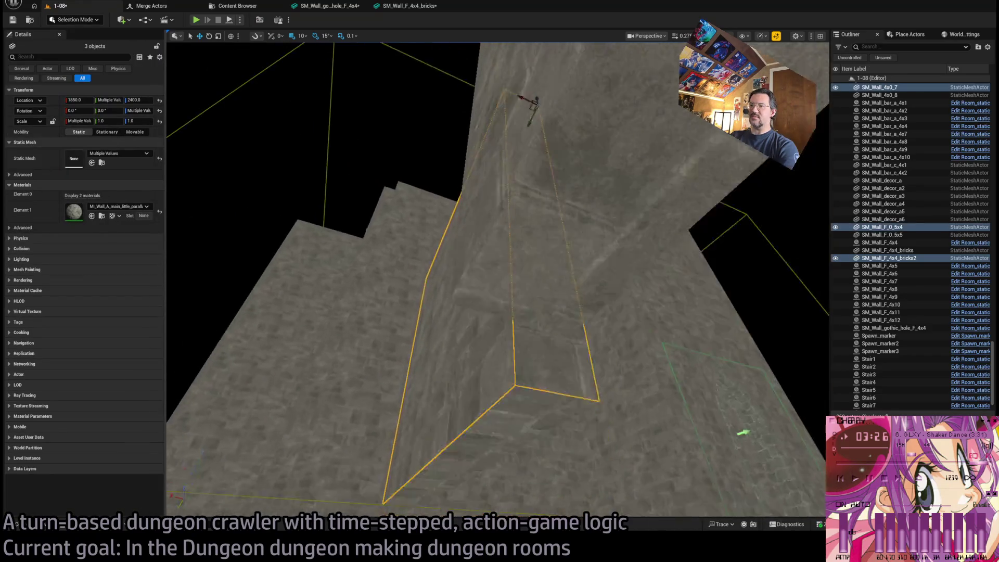
Add SM_Wall_4x0_8, SM_Wall_F_4x4_bricks and SM_Wall_F_0_5x5 to the selection and orbit to check all six walls.
{"action": "left_click", "coordinate": [513, 332], "text": "ctrl"}
{"action": "left_click", "coordinate": [609, 198], "text": "ctrl"}
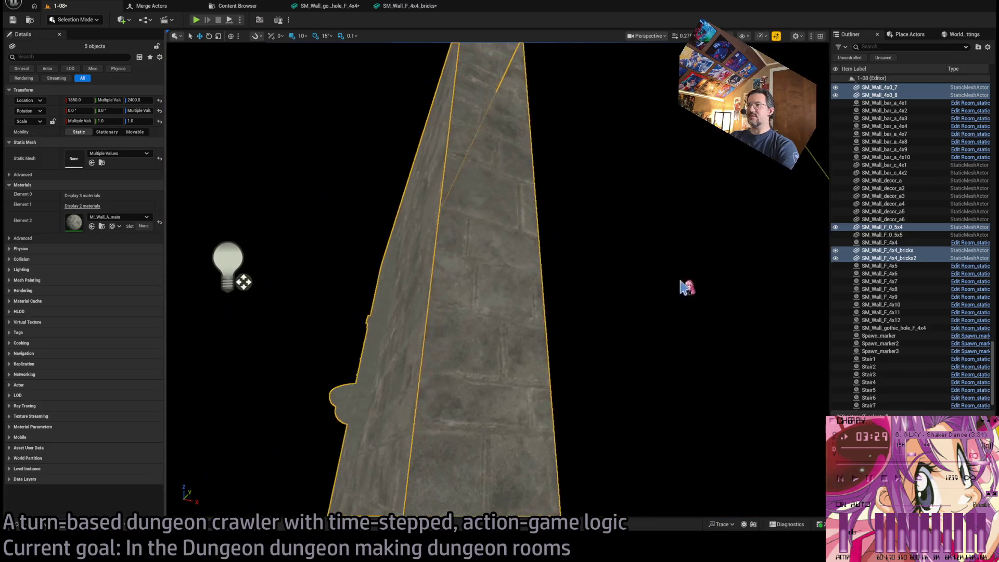
{"action": "left_click", "coordinate": [500, 297], "text": "ctrl"}
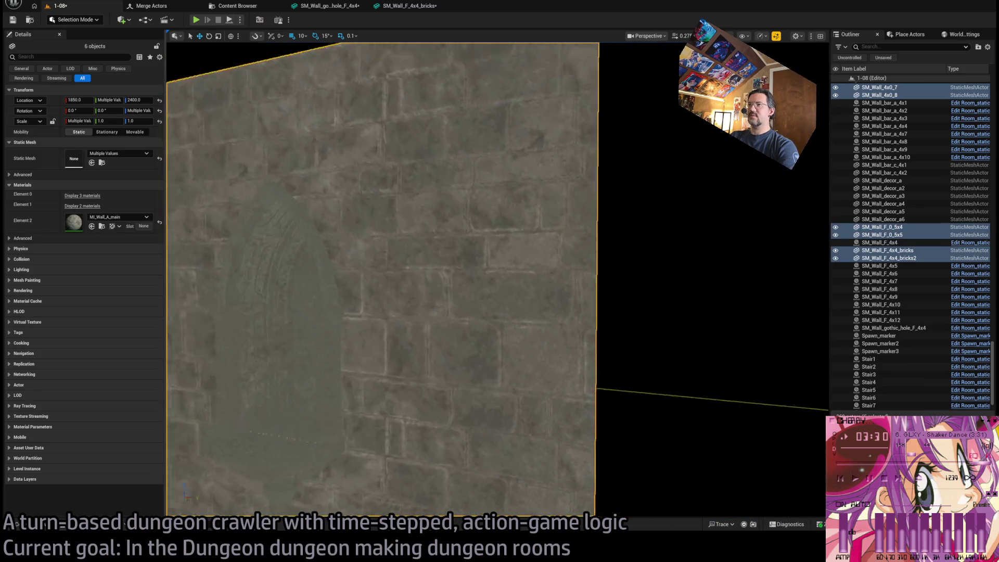
{"action": "mouse_move", "coordinate": [396, 270]}
{"action": "left_mouse_down"}
{"action": "mouse_move", "coordinate": [375, 270]}
{"action": "mouse_move", "coordinate": [401, 283]}
{"action": "mouse_move", "coordinate": [393, 276]}
{"action": "left_mouse_up"}
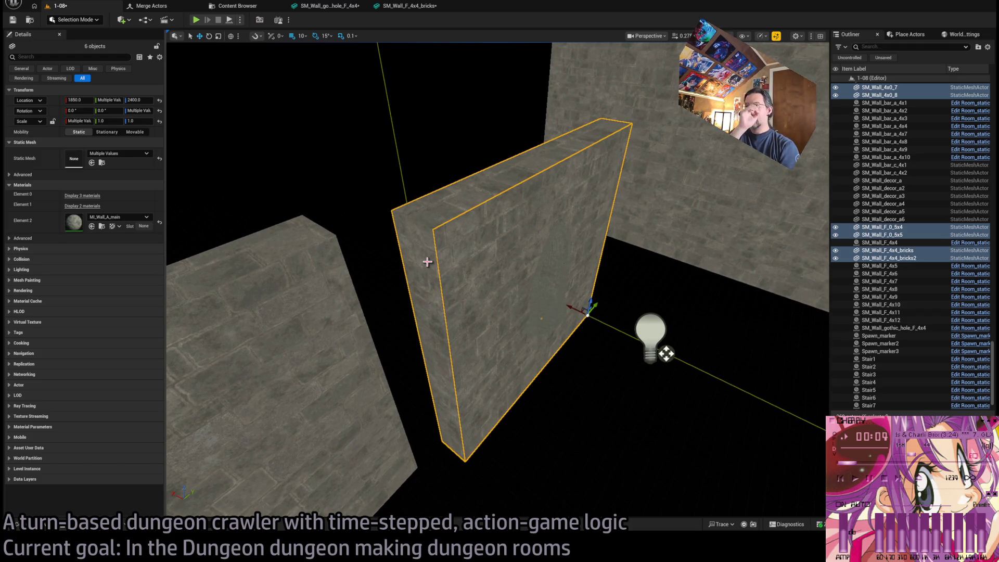
{"action": "left_click_drag", "start_coordinate": [458, 274], "coordinate": [334, 274]}
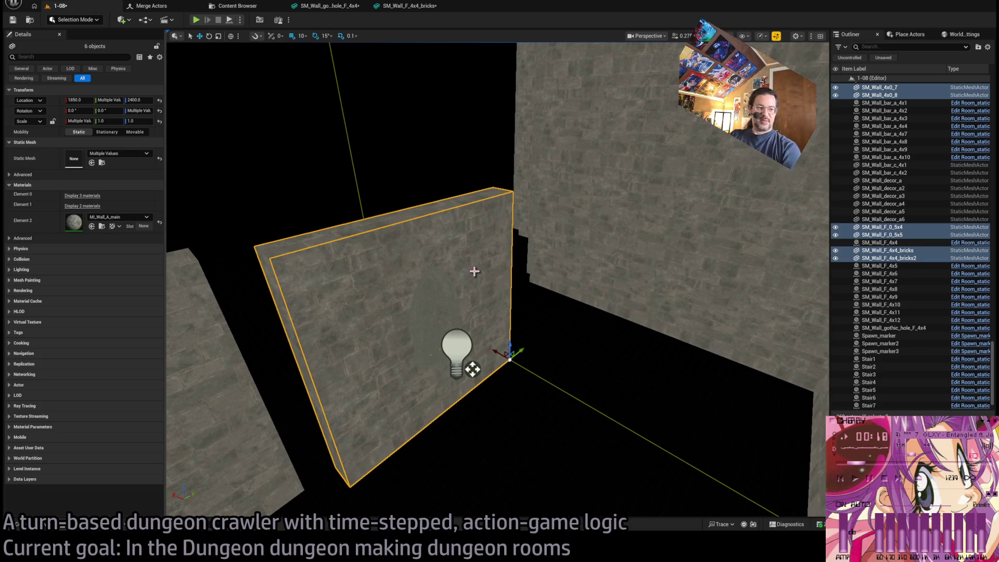
{"action": "mouse_move", "coordinate": [453, 249]}
{"action": "left_mouse_down"}
{"action": "mouse_move", "coordinate": [454, 208]}
{"action": "mouse_move", "coordinate": [476, 502]}
{"action": "mouse_move", "coordinate": [468, 326]}
{"action": "mouse_move", "coordinate": [430, 241]}
{"action": "left_mouse_up"}
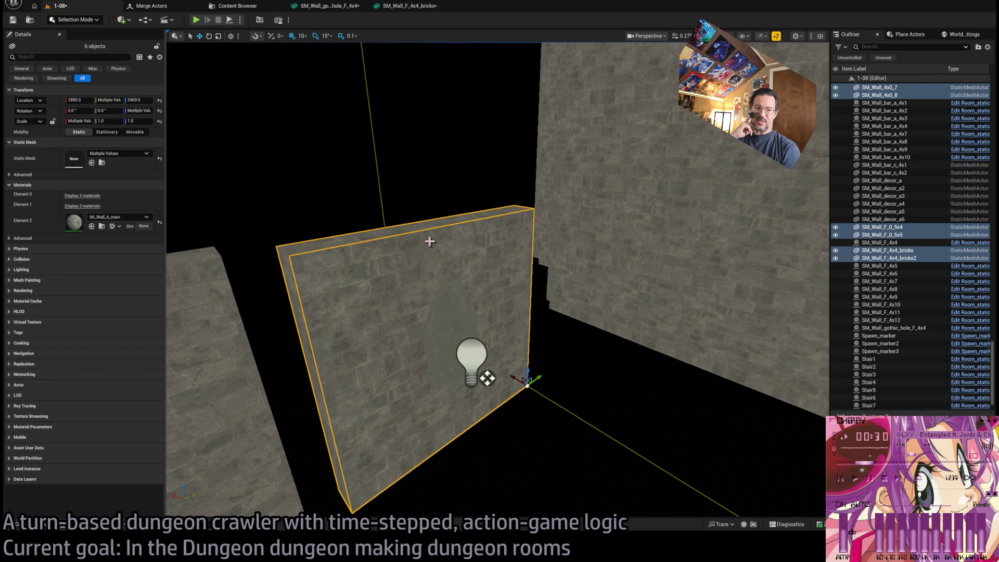
{"action": "left_click_drag", "start_coordinate": [430, 241], "coordinate": [430, 241]}
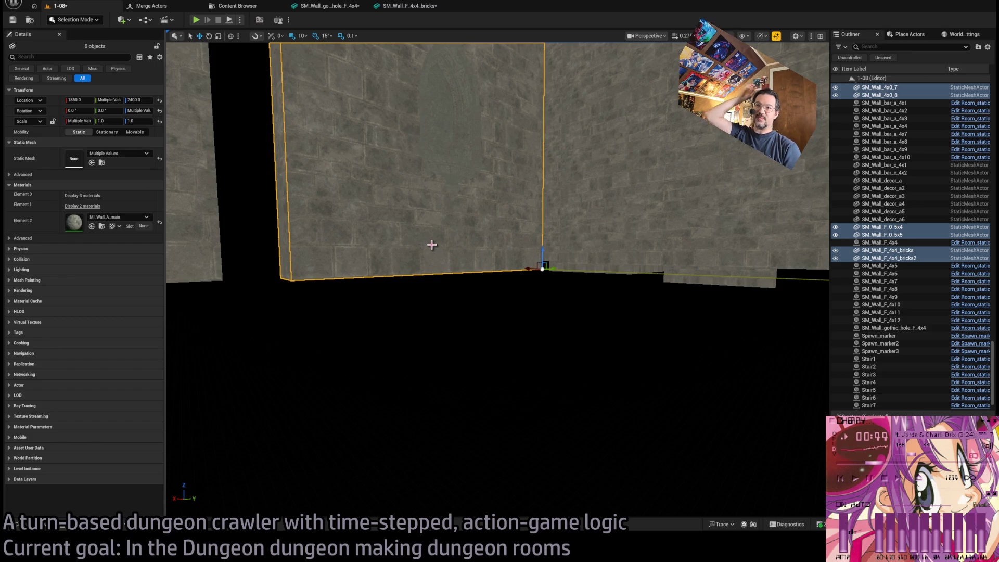
{"action": "mouse_move", "coordinate": [432, 244]}
{"action": "left_mouse_down"}
{"action": "mouse_move", "coordinate": [500, 49]}
{"action": "mouse_move", "coordinate": [492, 352]}
{"action": "mouse_move", "coordinate": [502, 440]}
{"action": "mouse_move", "coordinate": [513, 390]}
{"action": "left_mouse_up"}
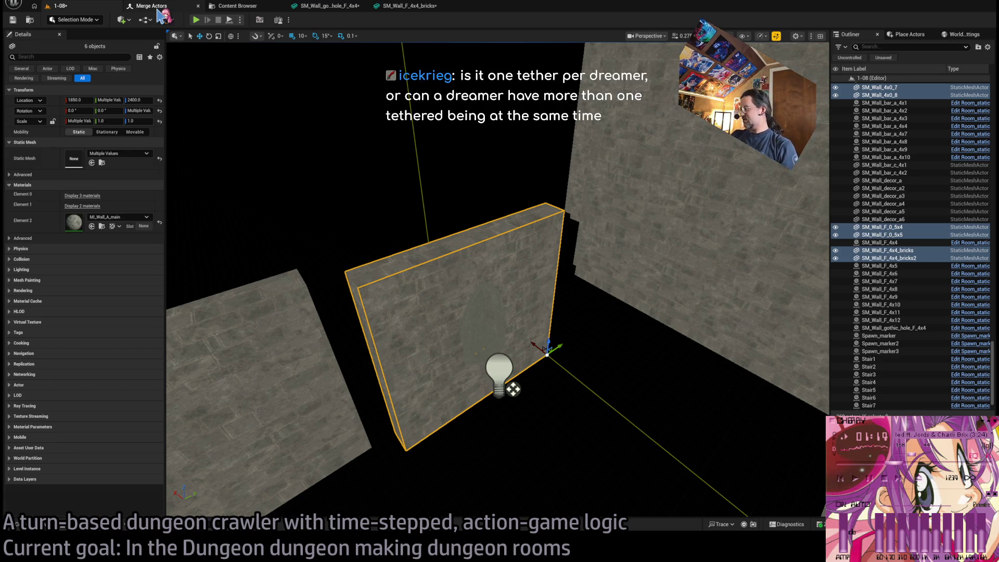
{"action": "left_click", "coordinate": [159, 9]}
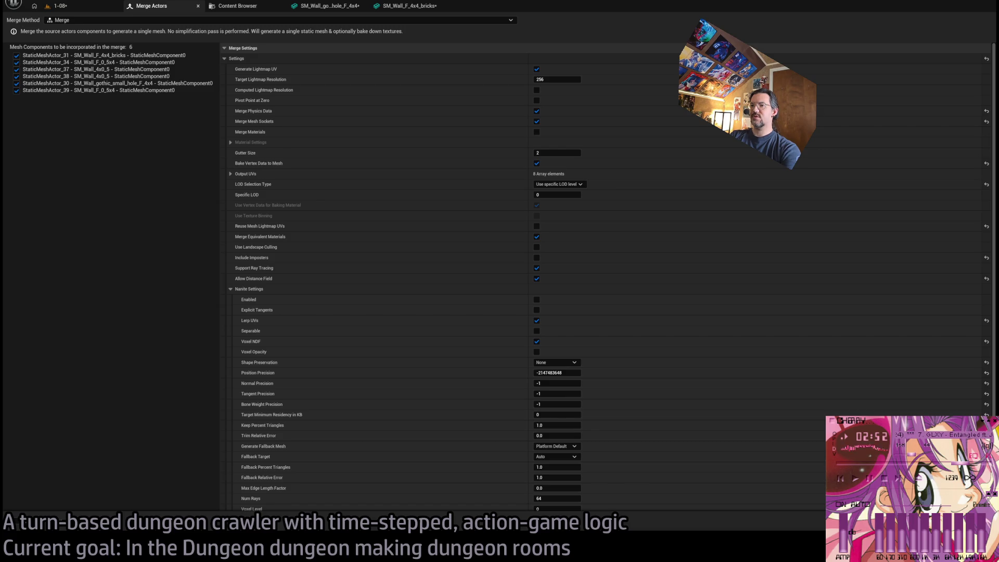
Show the new SM_Dgn_Wall_shrine2 mesh in the Content Browser's Merged folder.
{"action": "left_click", "coordinate": [238, 5]}
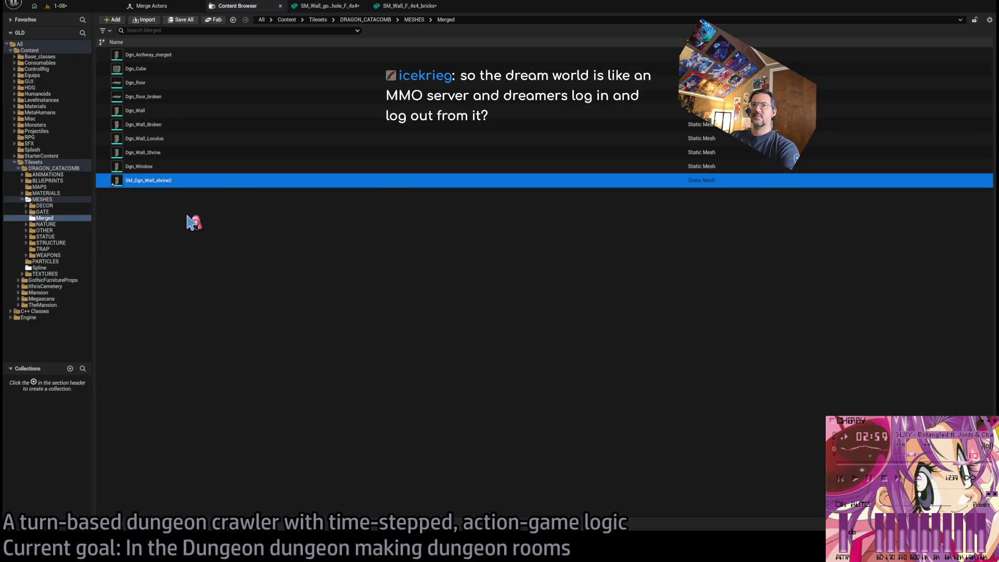
Select and frame SM_Dgn_Wall_shrine2 in the 1-08 level, deleting it and restoring it with undo.
{"action": "left_click", "coordinate": [76, 7]}
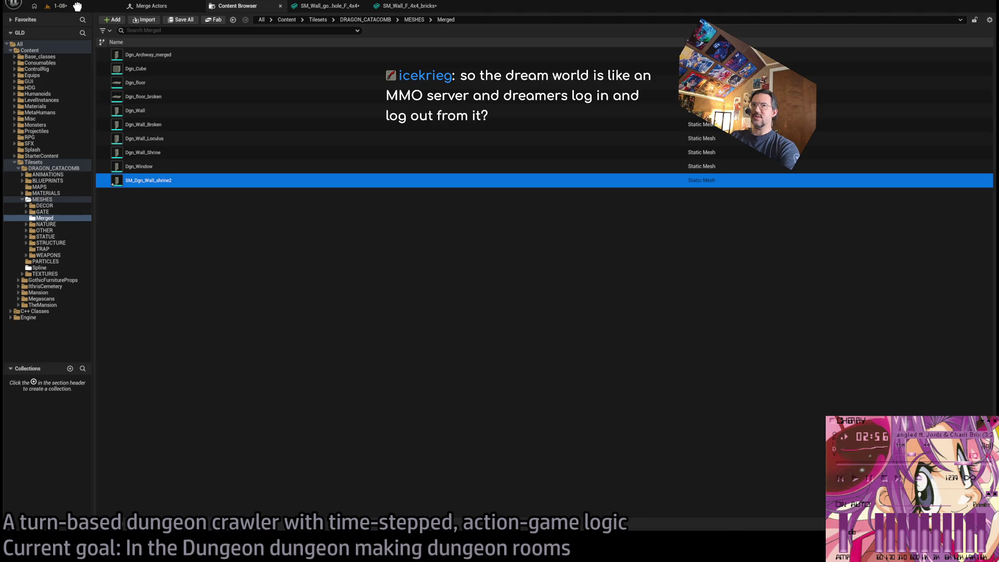
{"action": "left_click", "coordinate": [555, 425]}
{"action": "key", "text": "f"}
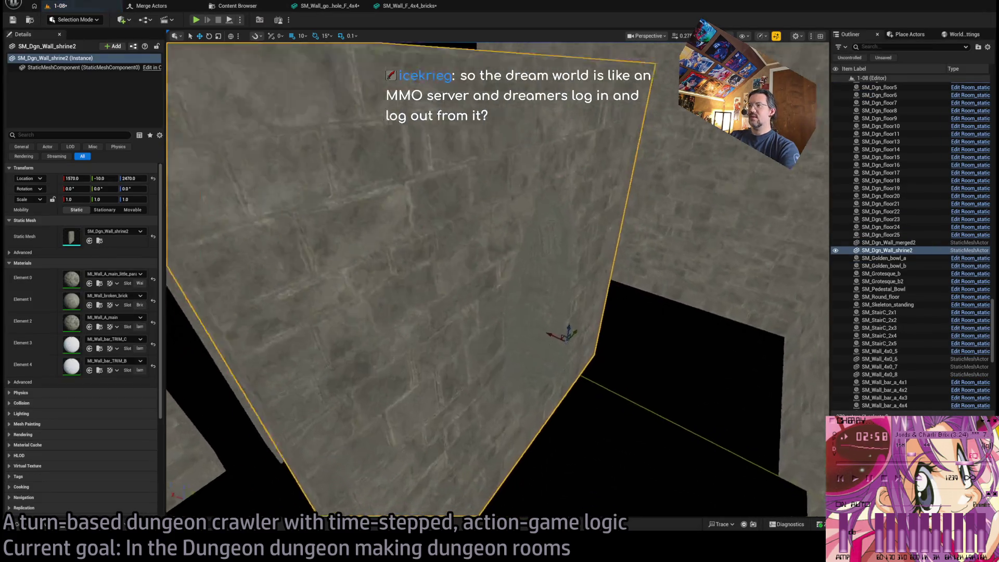
{"action": "mouse_move", "coordinate": [500, 377]}
{"action": "left_mouse_down"}
{"action": "mouse_move", "coordinate": [479, 360]}
{"action": "mouse_move", "coordinate": [500, 377]}
{"action": "left_mouse_up"}
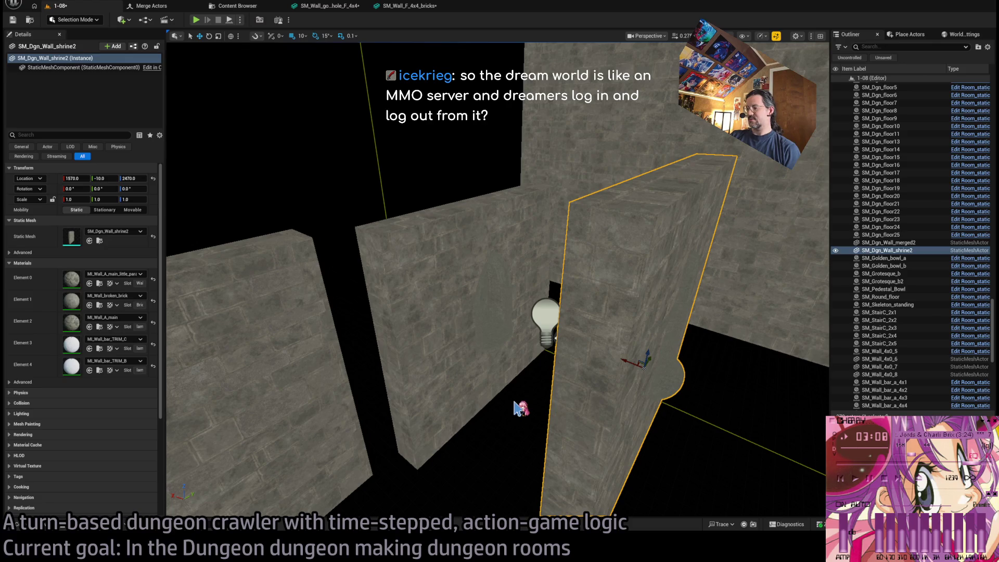
{"action": "key", "text": "Delete"}
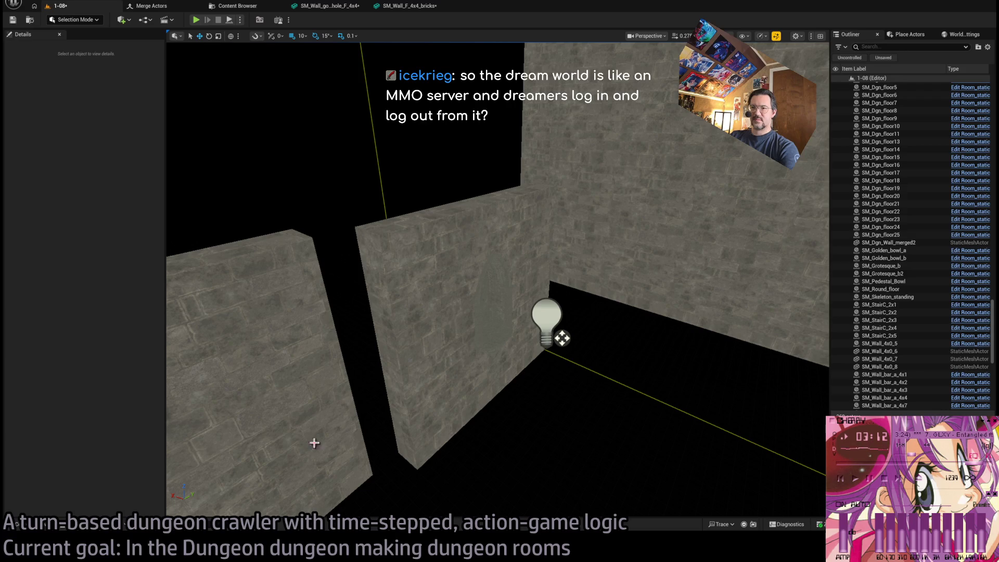
{"action": "key", "text": "ctrl+z"}
Move the shrine wall to location 1770, 210, 2400 beside the other walls.
{"action": "key", "text": "f"}
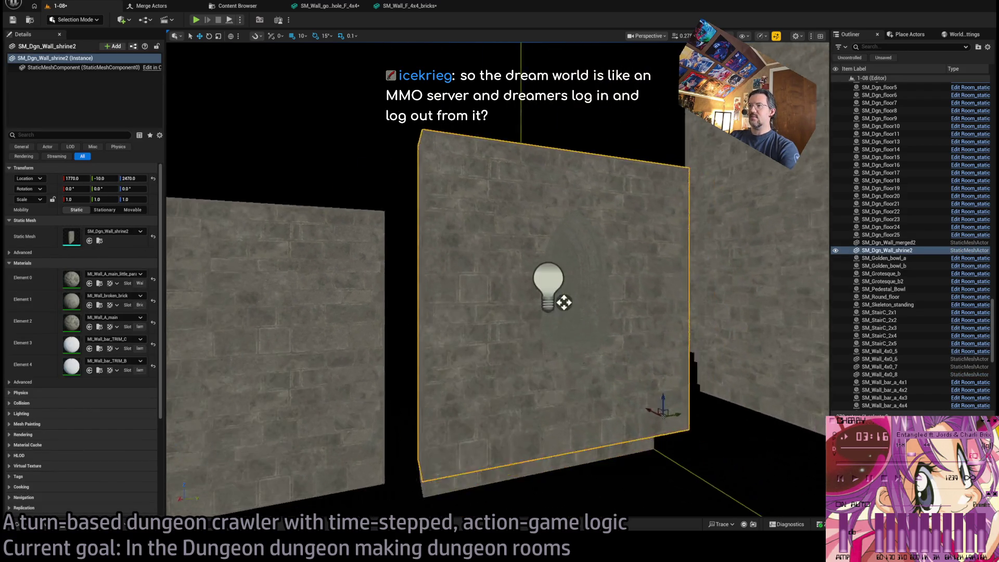
{"action": "mouse_move", "coordinate": [622, 388]}
{"action": "left_mouse_down"}
{"action": "mouse_move", "coordinate": [640, 428]}
{"action": "mouse_move", "coordinate": [703, 419]}
{"action": "mouse_move", "coordinate": [683, 421]}
{"action": "left_mouse_up"}
{"action": "key", "text": "f"}
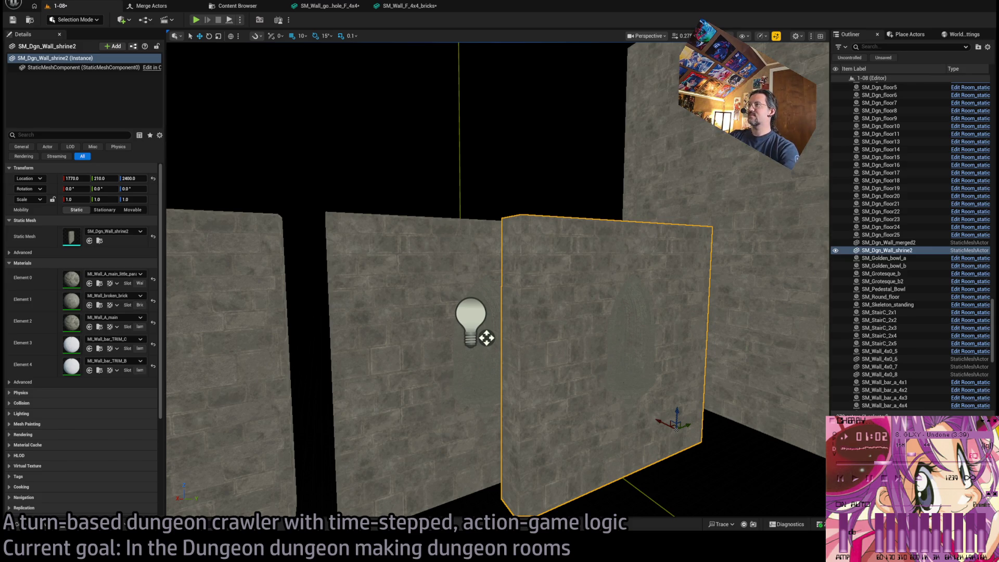
Inspect the shrine wall and its neighbouring walls, toggling between lit and unlit view modes.
{"action": "key", "text": "f"}
{"action": "key", "text": "w"}
{"action": "key", "text": "s"}
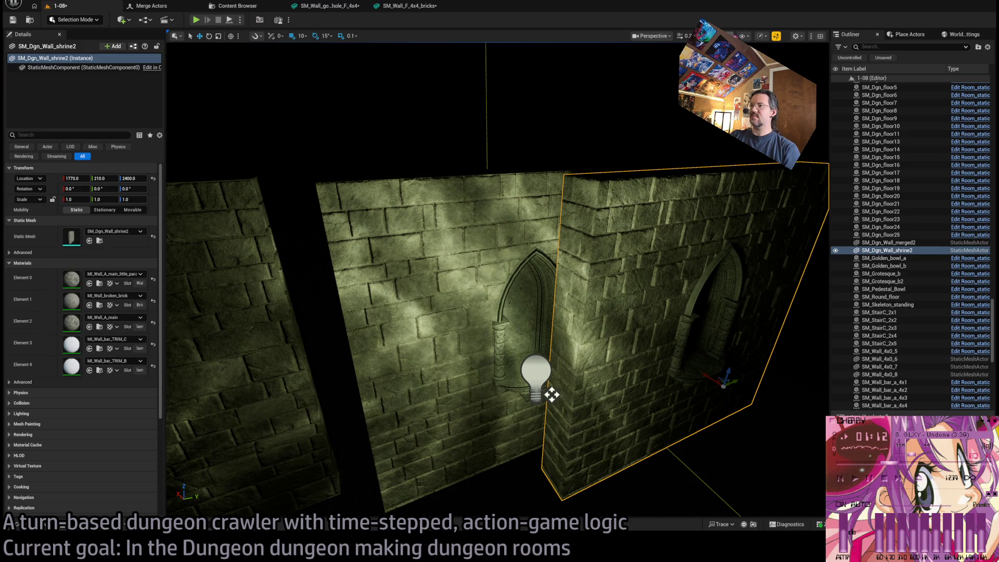
{"action": "mouse_move", "coordinate": [552, 394]}
{"action": "left_mouse_down"}
{"action": "mouse_move", "coordinate": [522, 404]}
{"action": "mouse_move", "coordinate": [544, 290]}
{"action": "mouse_move", "coordinate": [526, 310]}
{"action": "mouse_move", "coordinate": [527, 414]}
{"action": "mouse_move", "coordinate": [482, 377]}
{"action": "mouse_move", "coordinate": [562, 282]}
{"action": "mouse_move", "coordinate": [593, 314]}
{"action": "mouse_move", "coordinate": [599, 292]}
{"action": "left_mouse_up"}
{"action": "key", "text": "alt+3"}
{"action": "mouse_move", "coordinate": [297, 513]}
{"action": "left_mouse_down"}
{"action": "mouse_move", "coordinate": [353, 350]}
{"action": "mouse_move", "coordinate": [486, 360]}
{"action": "mouse_move", "coordinate": [493, 373]}
{"action": "left_mouse_up"}
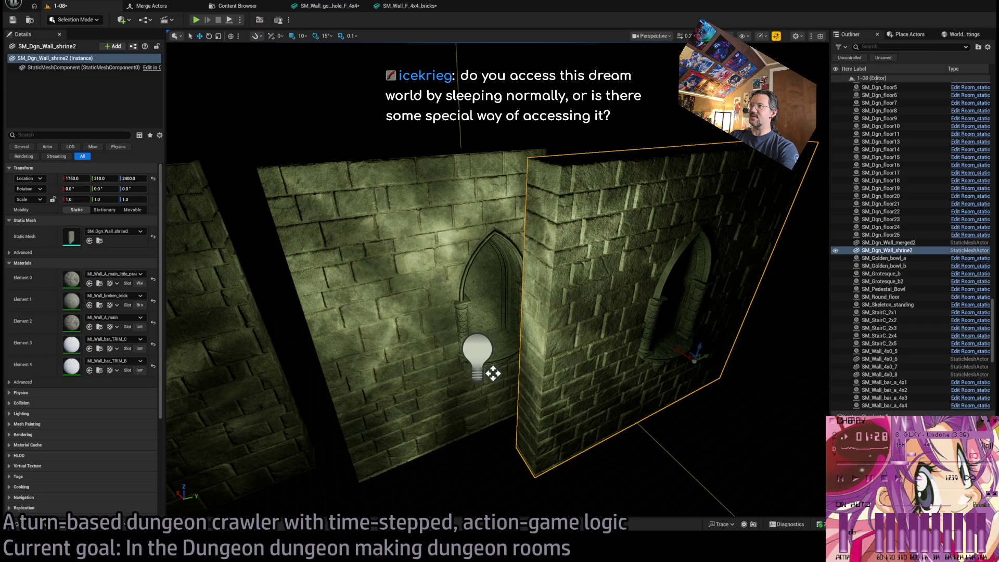
{"action": "key", "text": "alt+3"}
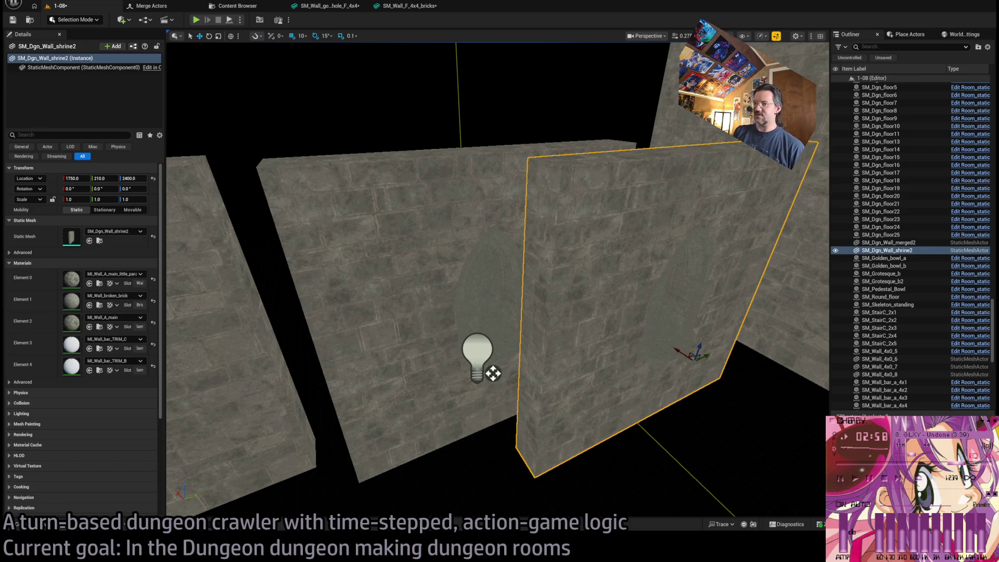
Slide the shrine wall along X to X 1770, flush with the brick wall, and check it lit and unlit.
{"action": "mouse_move", "coordinate": [677, 351]}
{"action": "left_mouse_down"}
{"action": "mouse_move", "coordinate": [664, 344]}
{"action": "mouse_move", "coordinate": [675, 281]}
{"action": "left_mouse_up"}
{"action": "key", "text": "alt+4"}
{"action": "mouse_move", "coordinate": [286, 229]}
{"action": "left_mouse_down"}
{"action": "mouse_move", "coordinate": [293, 219]}
{"action": "mouse_move", "coordinate": [606, 326]}
{"action": "mouse_move", "coordinate": [536, 319]}
{"action": "mouse_move", "coordinate": [616, 317]}
{"action": "mouse_move", "coordinate": [626, 351]}
{"action": "mouse_move", "coordinate": [615, 365]}
{"action": "left_mouse_up"}
{"action": "mouse_move", "coordinate": [458, 325]}
{"action": "left_mouse_down"}
{"action": "mouse_move", "coordinate": [453, 343]}
{"action": "mouse_move", "coordinate": [583, 279]}
{"action": "left_mouse_up"}
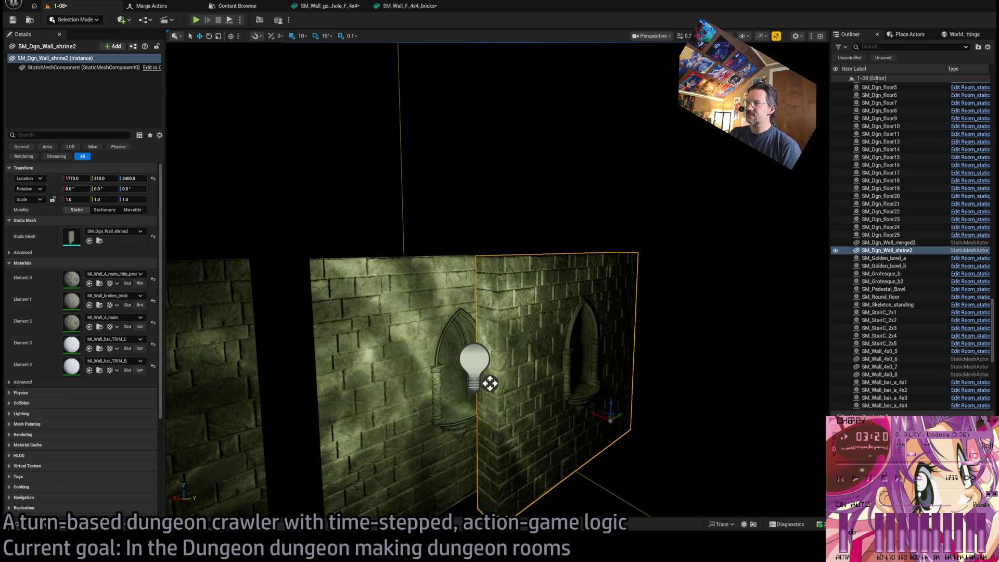
{"action": "key", "text": "alt+3"}
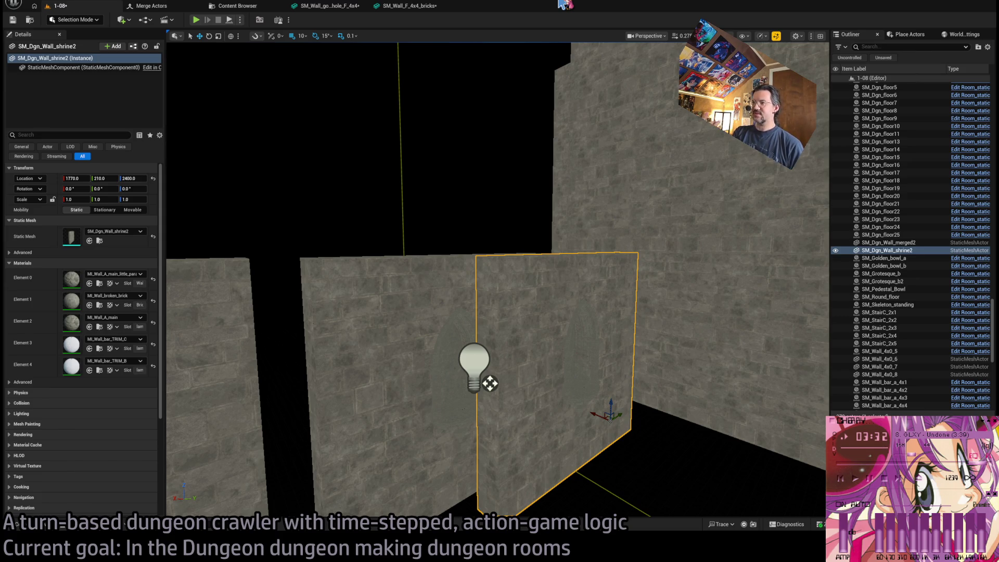
{"action": "scroll", "coordinate": [490, 384], "scroll_direction": "up", "scroll_amount": 3}
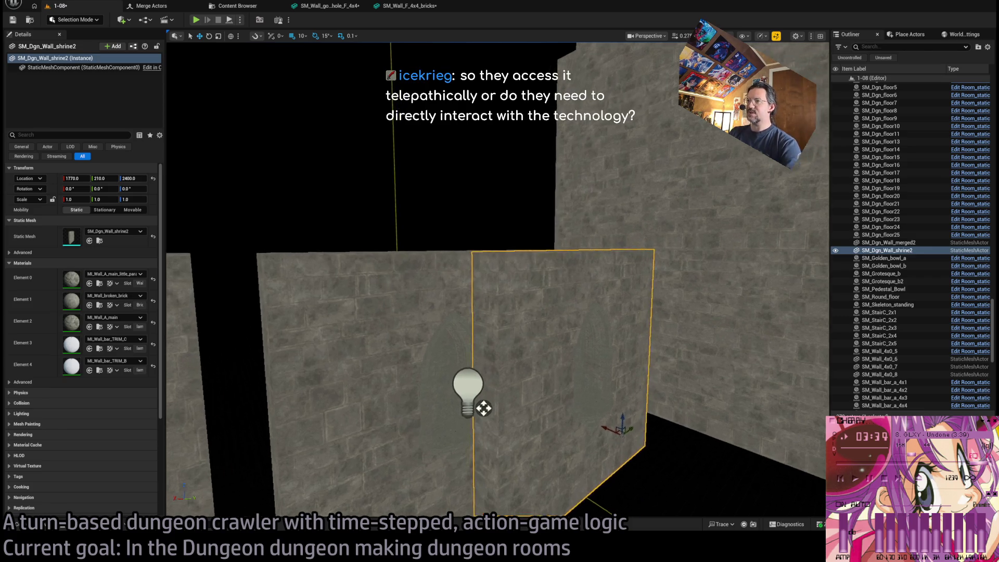
Delete SM_Dgn_Wall_shrine2 from the level and show the WALL mesh folder in the Content Drawer.
{"action": "scroll", "coordinate": [563, 216], "scroll_direction": "down", "scroll_amount": 2}
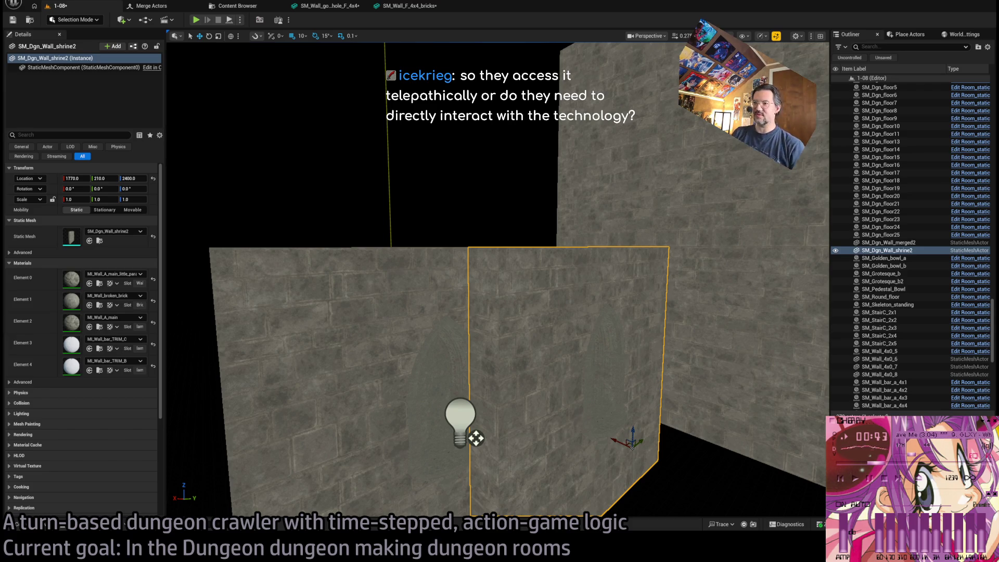
{"action": "mouse_move", "coordinate": [494, 281]}
{"action": "left_mouse_down"}
{"action": "mouse_move", "coordinate": [525, 245]}
{"action": "mouse_move", "coordinate": [515, 266]}
{"action": "mouse_move", "coordinate": [531, 273]}
{"action": "mouse_move", "coordinate": [644, 300]}
{"action": "left_mouse_up"}
{"action": "key", "text": "Delete"}
{"action": "key", "text": "ctrl+space"}
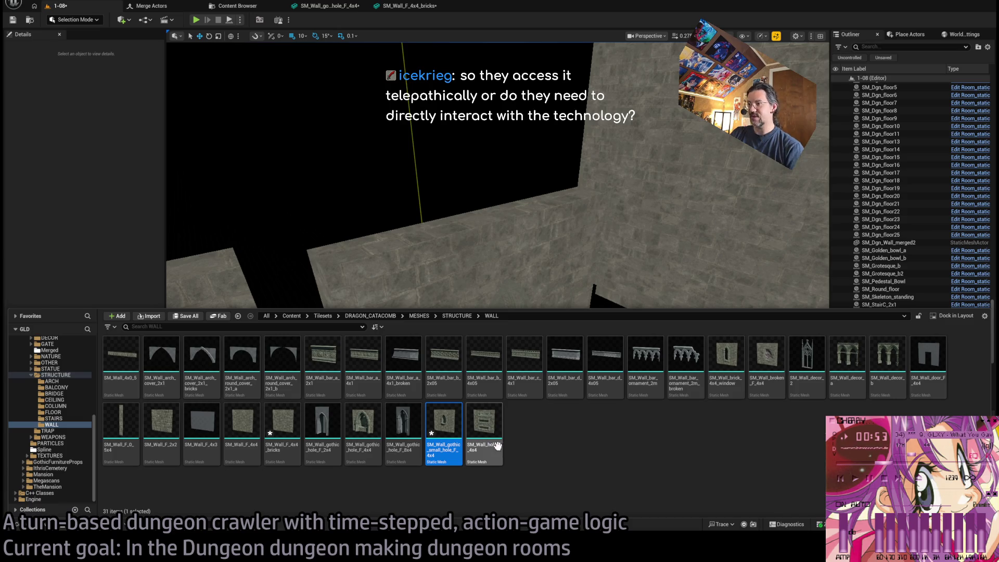
Open SM_Wall_hole_F_4x4 and inspect its edge and stone bricks up close.
{"action": "double_click", "coordinate": [485, 421]}
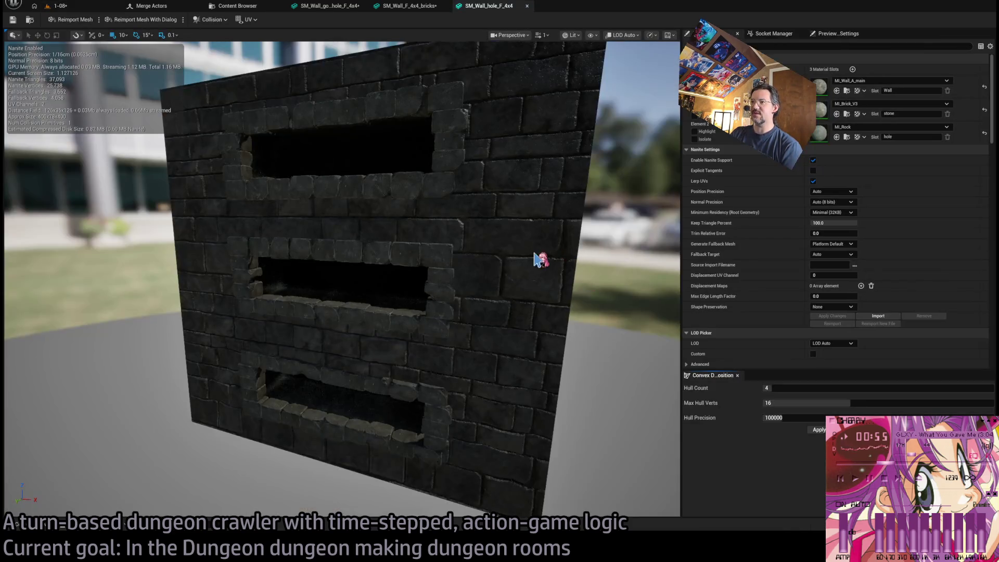
{"action": "scroll", "coordinate": [342, 278], "scroll_direction": "up", "scroll_amount": 5}
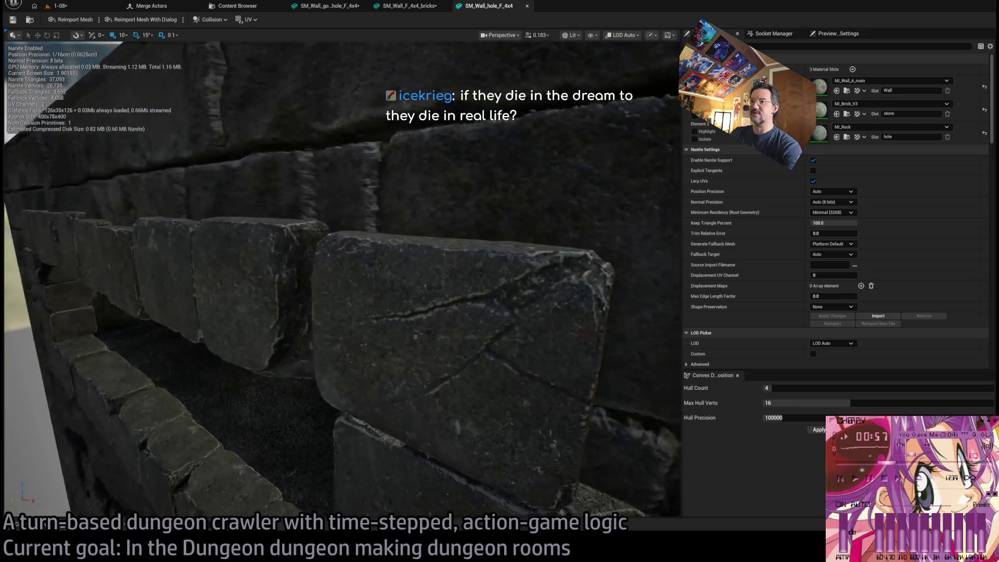
{"action": "left_click_drag", "start_coordinate": [342, 279], "coordinate": [237, 286]}
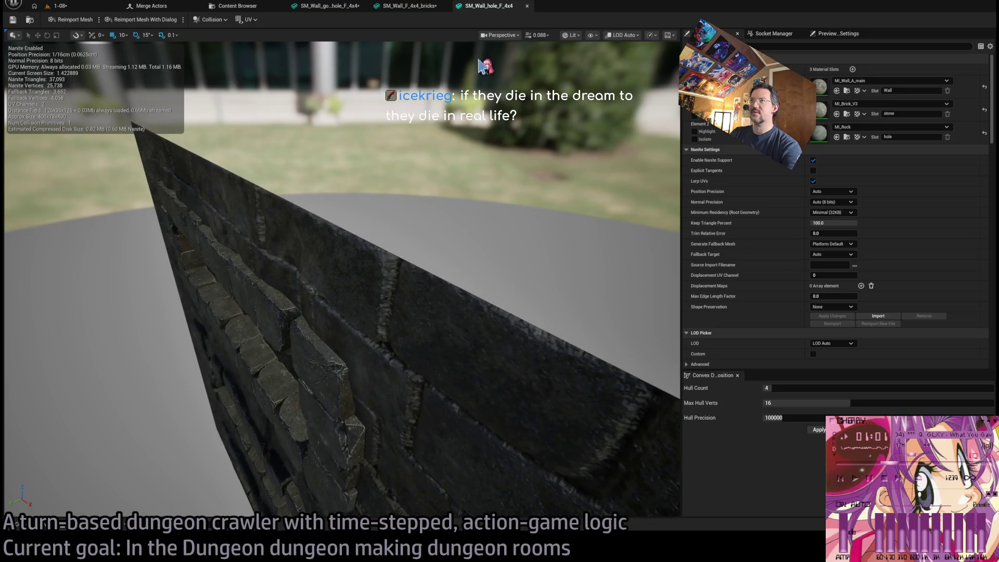
{"action": "left_click_drag", "start_coordinate": [258, 338], "coordinate": [245, 333]}
Browse through STRUCTURE and TRAP to the Merged folder and open Dgn_Wall_Loculus.
{"action": "left_click", "coordinate": [42, 529]}
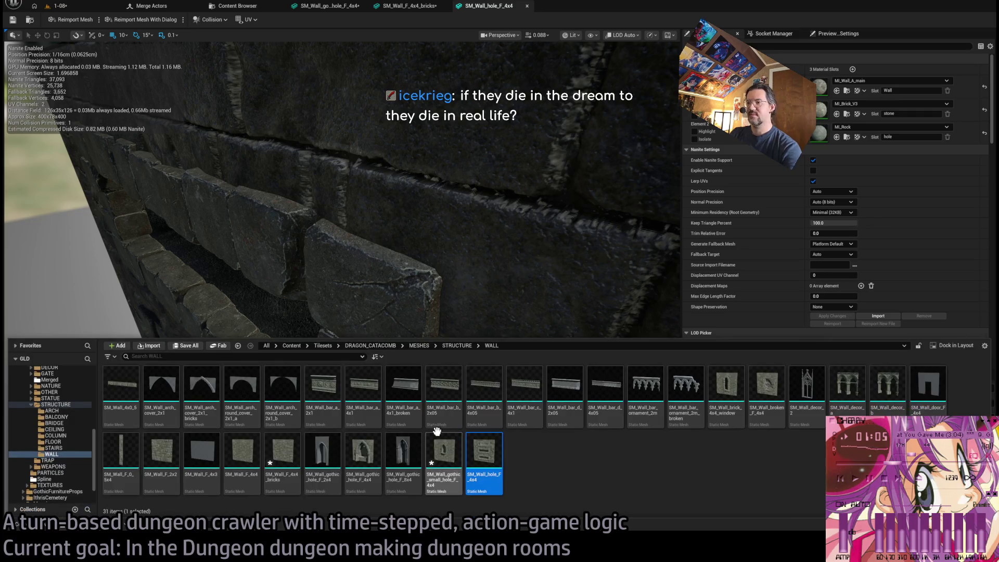
{"action": "left_click", "coordinate": [52, 411]}
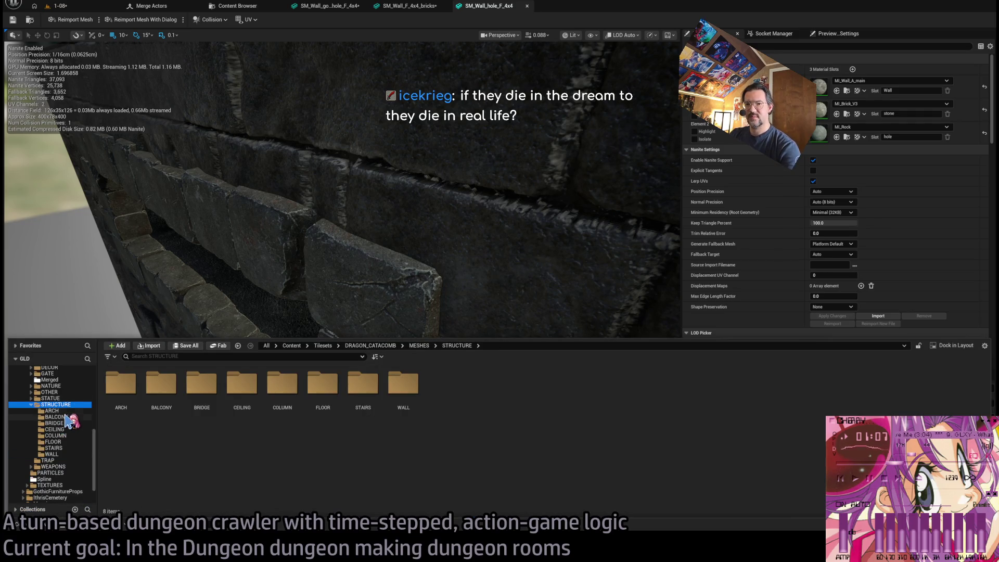
{"action": "left_click", "coordinate": [67, 418]}
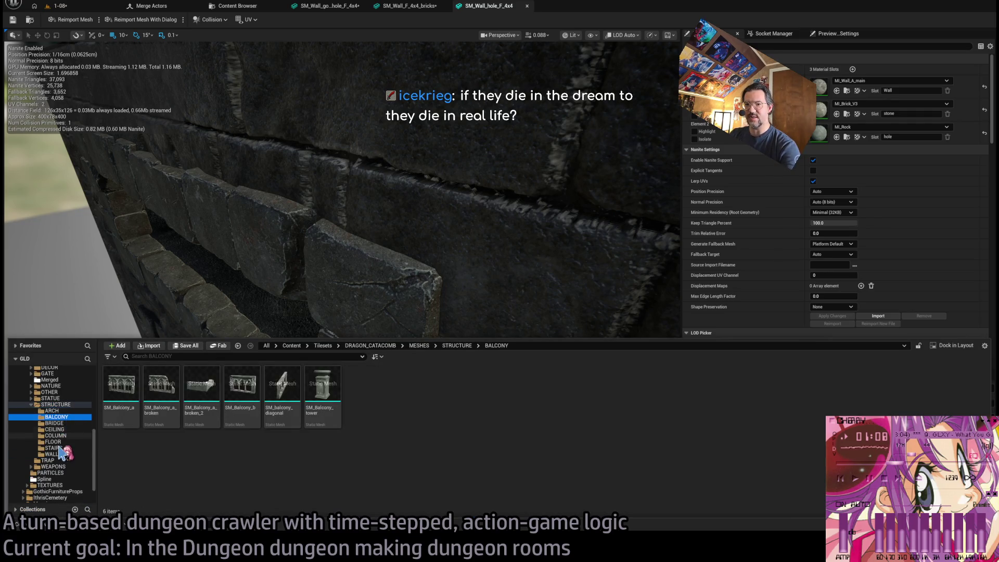
{"action": "scroll", "coordinate": [62, 417], "scroll_direction": "up", "scroll_amount": 2}
{"action": "left_click", "coordinate": [52, 404]}
{"action": "left_click", "coordinate": [385, 399]}
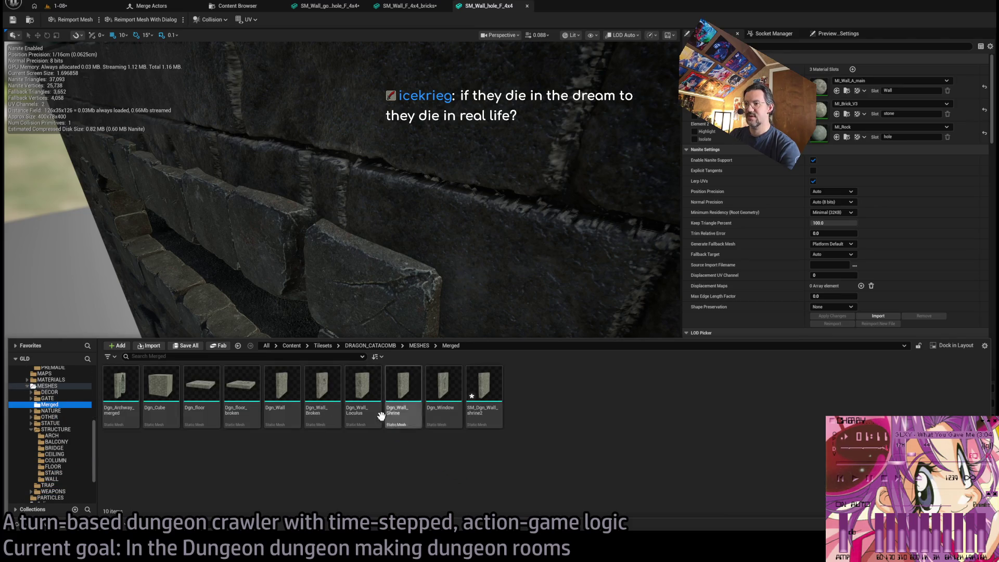
{"action": "left_click", "coordinate": [447, 398]}
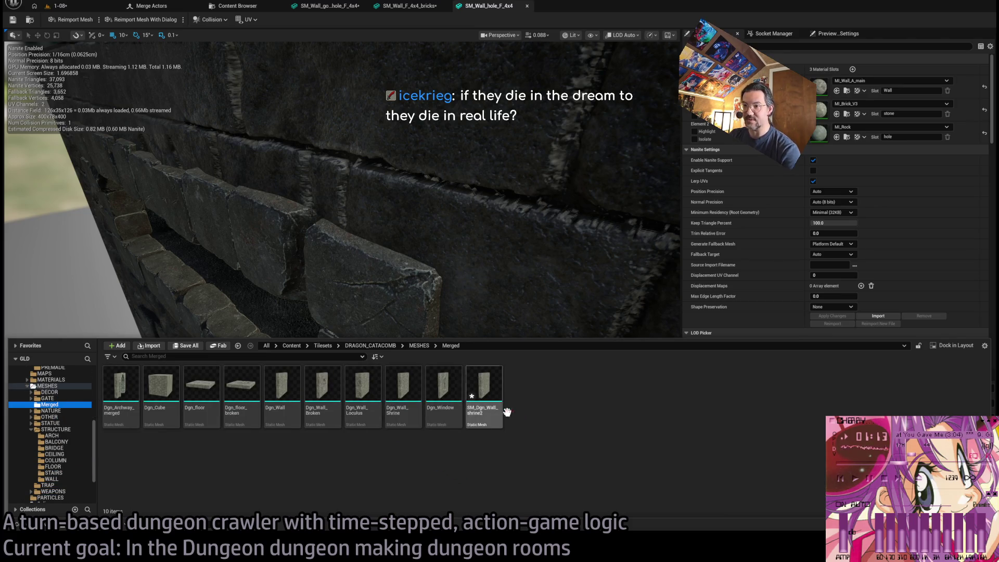
{"action": "left_click", "coordinate": [363, 398]}
{"action": "double_click", "coordinate": [363, 398]}
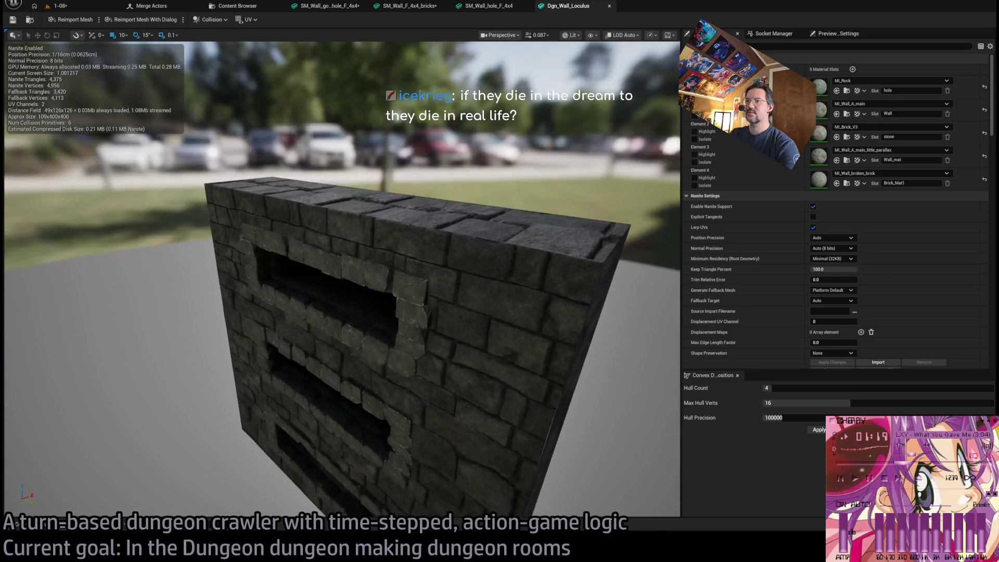
Orbit the Dgn_Wall_Loculus preview and compare it repeatedly against SM_Wall_hole_F_4x4.
{"action": "mouse_move", "coordinate": [575, 166]}
{"action": "left_mouse_down"}
{"action": "mouse_move", "coordinate": [552, 175]}
{"action": "mouse_move", "coordinate": [576, 166]}
{"action": "left_mouse_up"}
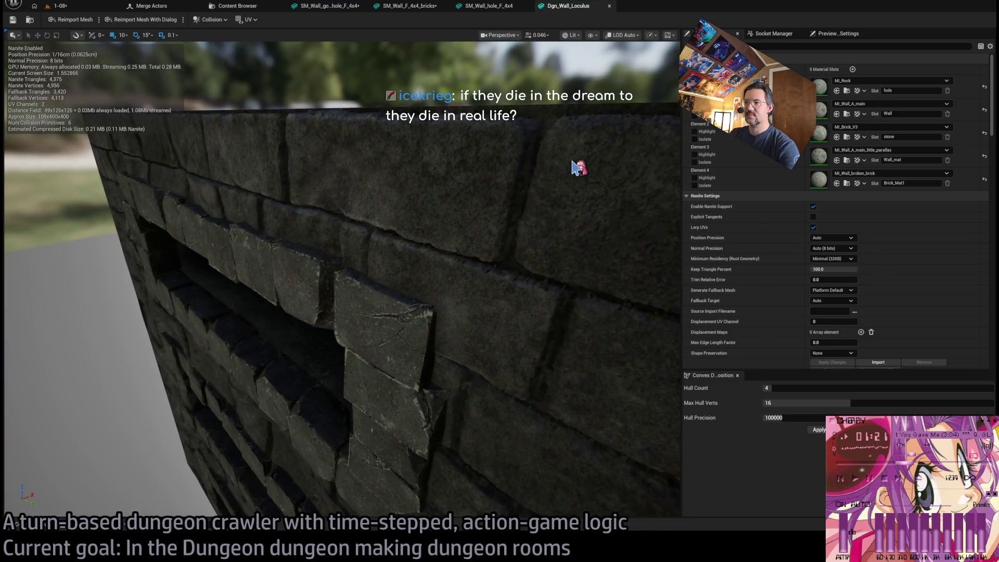
{"action": "mouse_move", "coordinate": [527, 50]}
{"action": "left_mouse_down"}
{"action": "mouse_move", "coordinate": [521, 58]}
{"action": "mouse_move", "coordinate": [552, 67]}
{"action": "left_mouse_up"}
{"action": "left_click", "coordinate": [489, 6]}
{"action": "left_click", "coordinate": [570, 7]}
{"action": "left_click", "coordinate": [489, 6]}
{"action": "left_click", "coordinate": [570, 6]}
{"action": "left_click", "coordinate": [489, 6]}
{"action": "left_click", "coordinate": [567, 7]}
{"action": "left_click", "coordinate": [503, 8]}
{"action": "left_click", "coordinate": [567, 7]}
{"action": "left_click", "coordinate": [492, 6]}
{"action": "left_click", "coordinate": [573, 7]}
{"action": "left_click", "coordinate": [492, 7]}
{"action": "left_click", "coordinate": [580, 8]}
{"action": "left_click", "coordinate": [491, 6]}
{"action": "left_click", "coordinate": [570, 6]}
{"action": "left_click", "coordinate": [491, 6]}
{"action": "left_click", "coordinate": [570, 6]}
{"action": "left_click", "coordinate": [491, 7]}
{"action": "left_click", "coordinate": [567, 8]}
{"action": "left_click", "coordinate": [492, 6]}
{"action": "left_click", "coordinate": [570, 6]}
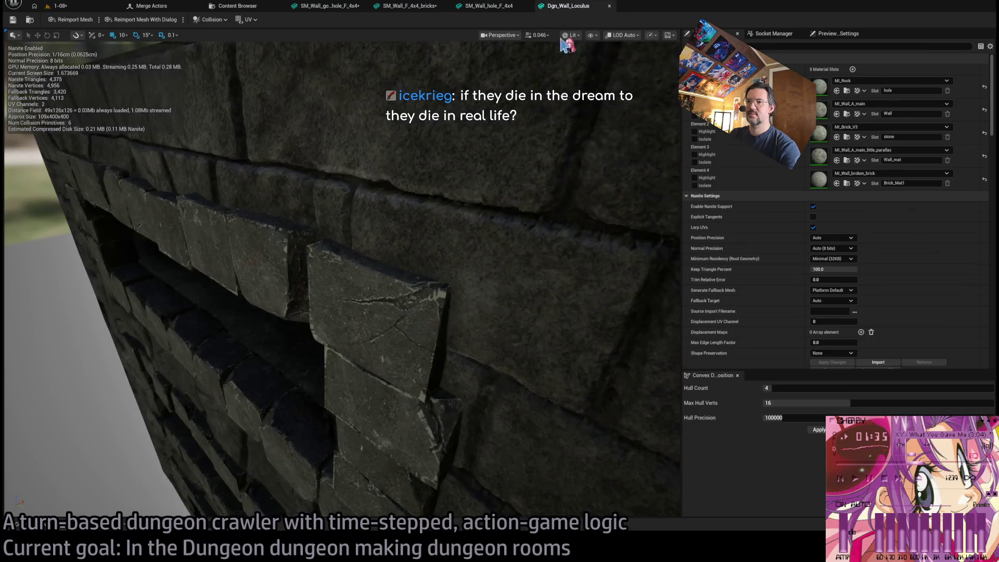
Frame the whole Dgn_Wall_Loculus mesh, then go back to the 1-08 level.
{"action": "key", "text": "f"}
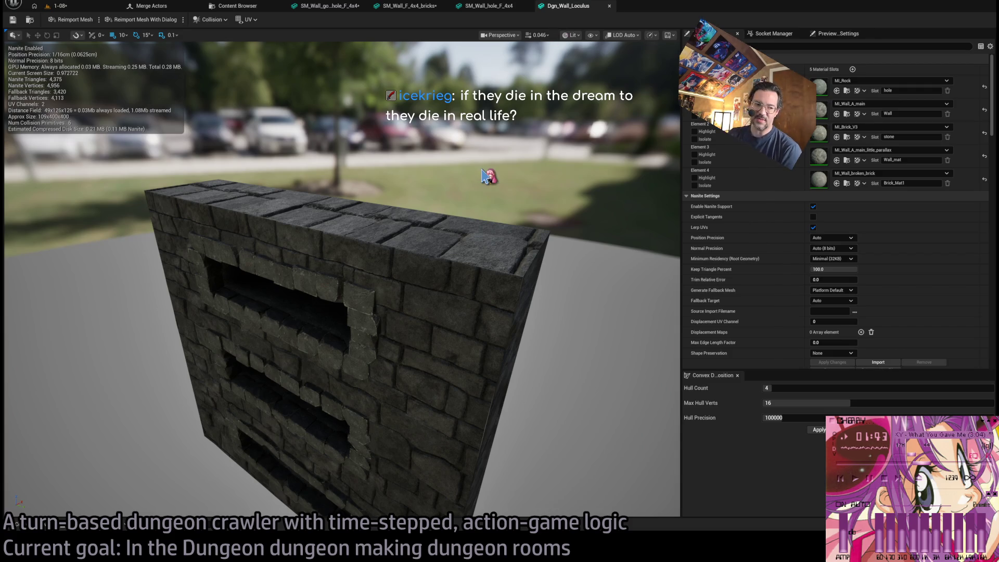
{"action": "left_click", "coordinate": [17, 523]}
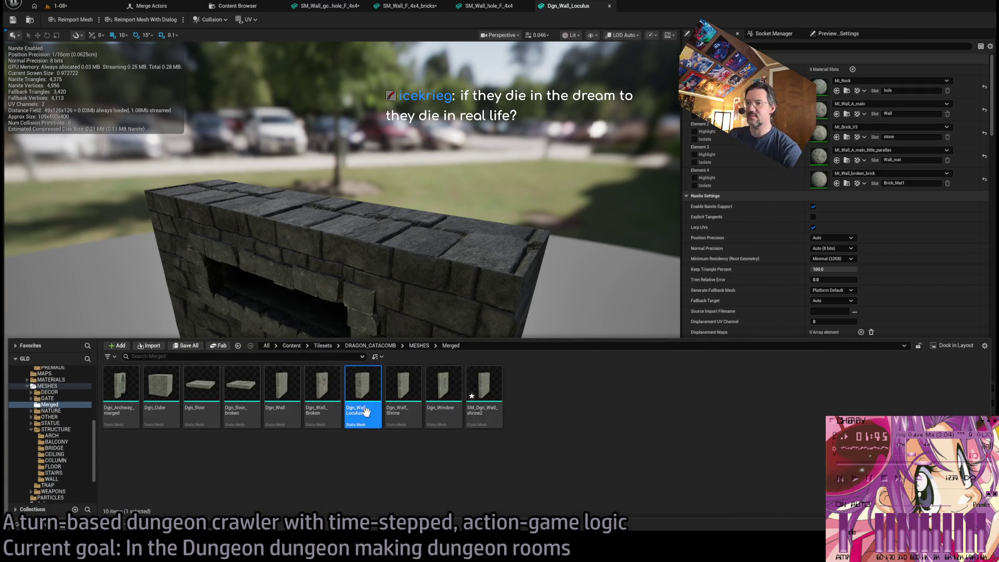
{"action": "left_click", "coordinate": [60, 6]}
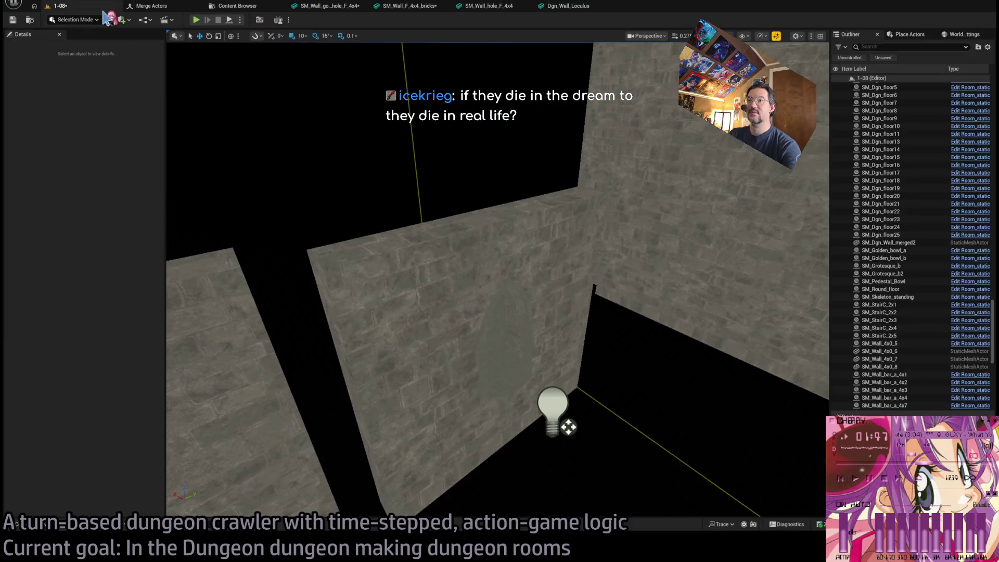
Select the SM_Wall_F_4x4_bricks wall, delete it, and restore it with undo.
{"action": "left_click", "coordinate": [415, 308]}
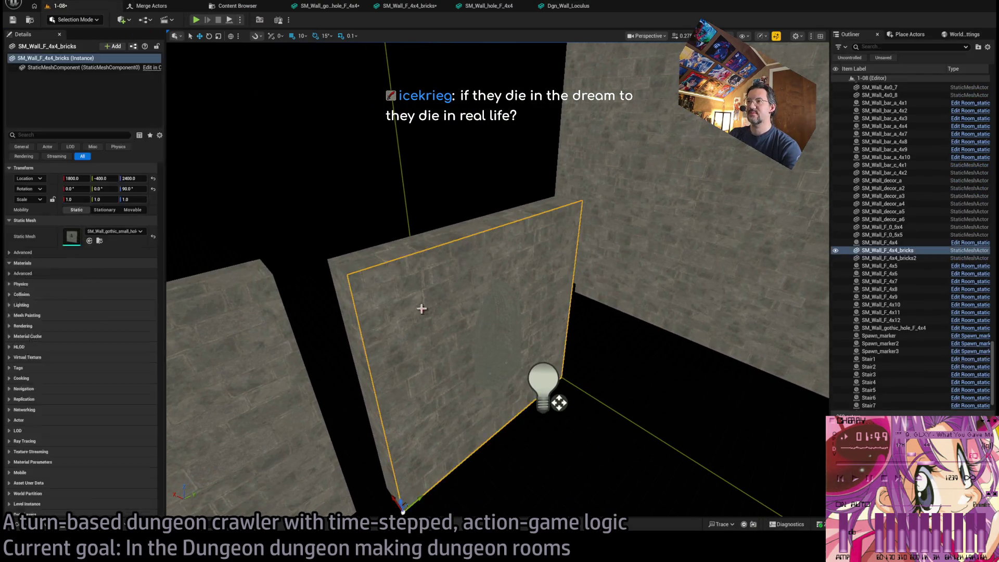
{"action": "left_click_drag", "start_coordinate": [323, 398], "coordinate": [323, 398]}
{"action": "key", "text": "ctrl+space"}
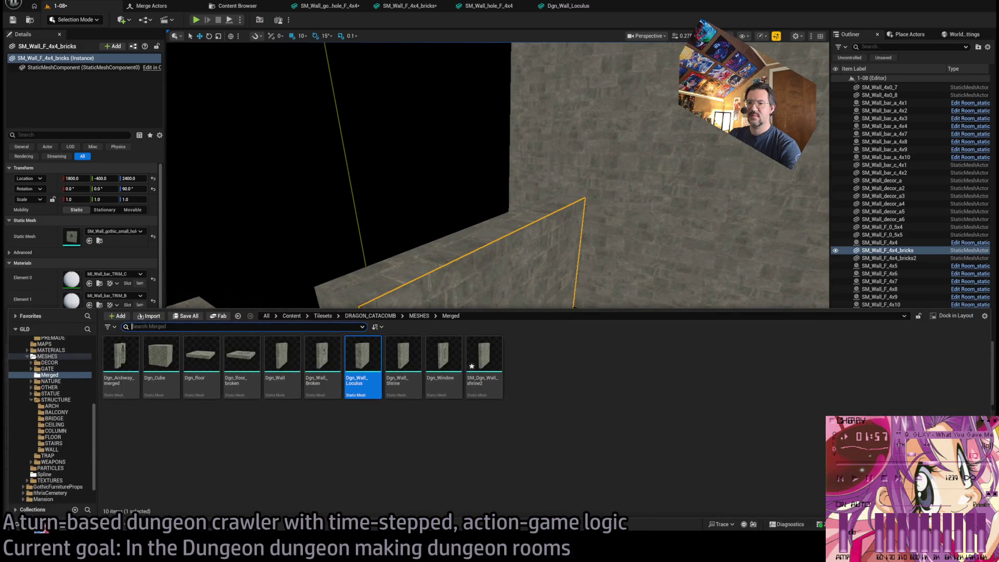
{"action": "left_click_drag", "start_coordinate": [449, 256], "coordinate": [451, 257]}
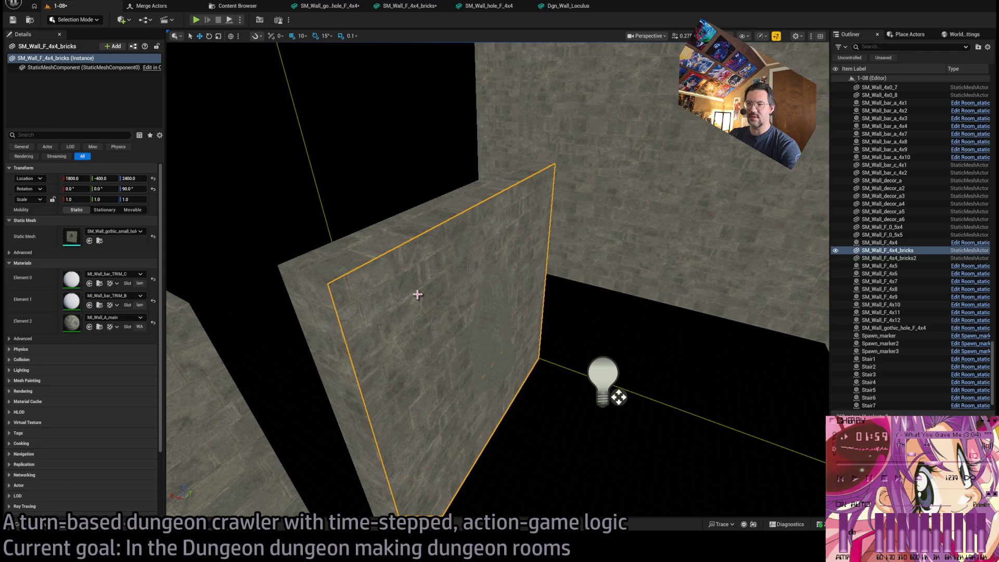
{"action": "key", "text": "Delete"}
{"action": "left_click_drag", "start_coordinate": [424, 297], "coordinate": [447, 321]}
{"action": "key", "text": "ctrl+z"}
{"action": "key", "text": "Escape"}
{"action": "key", "text": "ctrl+z"}
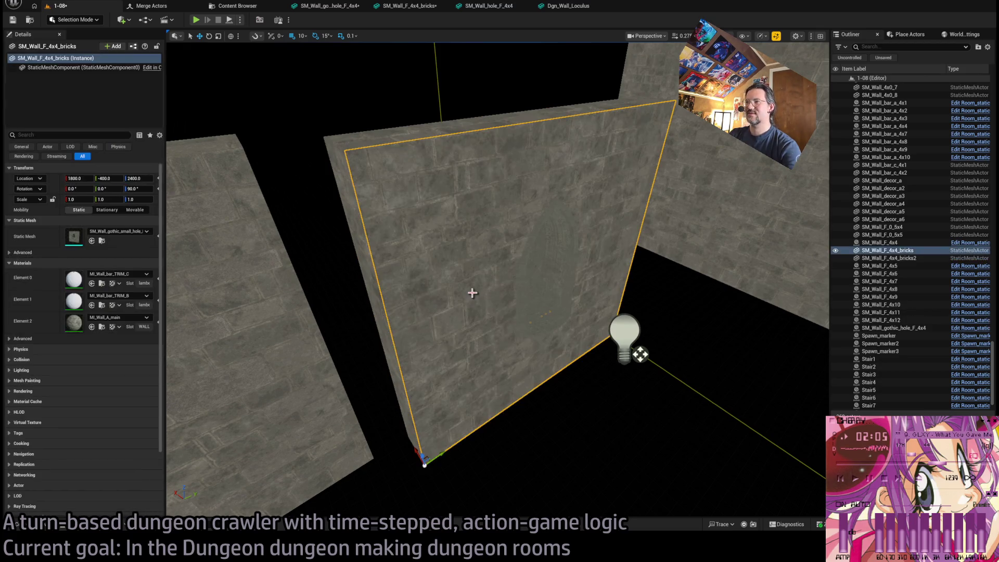
Select SM_Wall_F_4x4_bricks2 and open its brick mesh from the Details Static Mesh thumbnail.
{"action": "scroll", "coordinate": [449, 290], "scroll_direction": "up", "scroll_amount": 3}
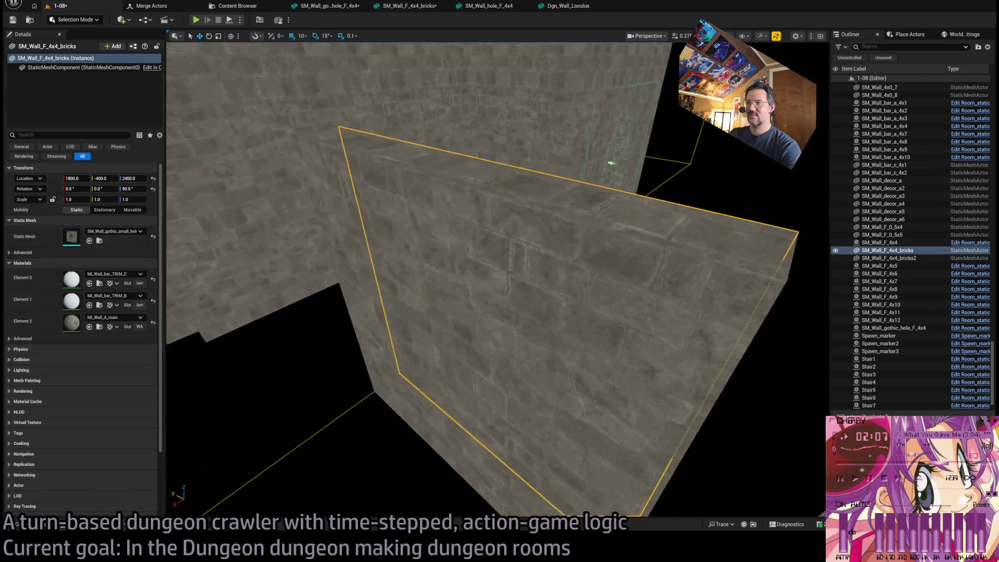
{"action": "left_click", "coordinate": [542, 350]}
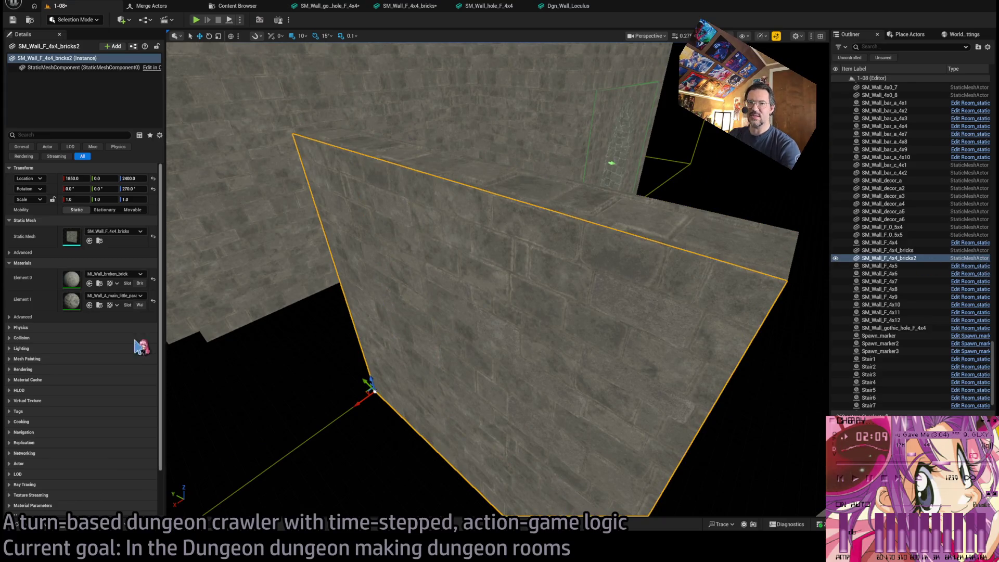
{"action": "double_click", "coordinate": [72, 237]}
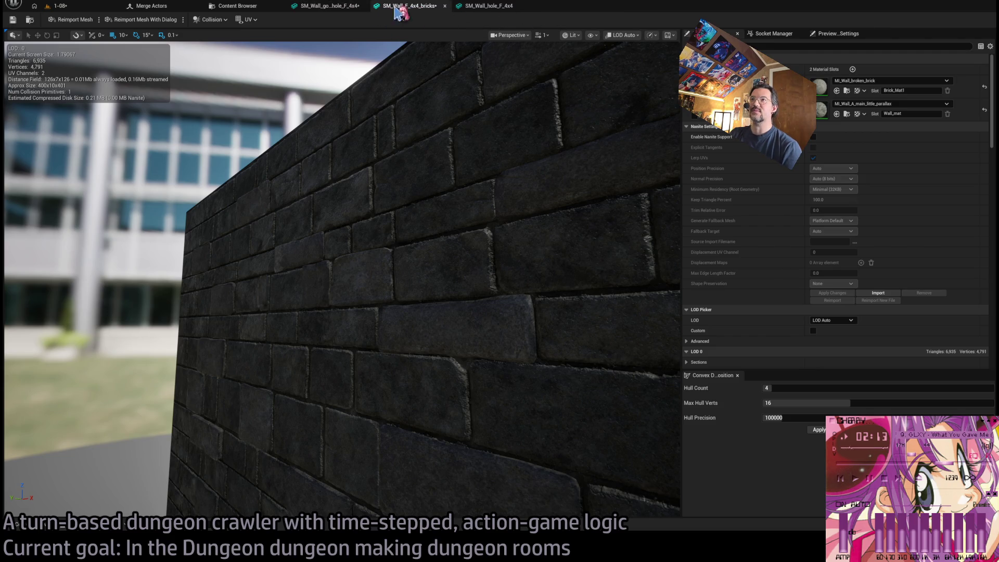
Close both static mesh editors, return to the 1-08 level, and show the Merged meshes folder.
{"action": "middle_click", "coordinate": [379, 13]}
{"action": "middle_click", "coordinate": [334, 13]}
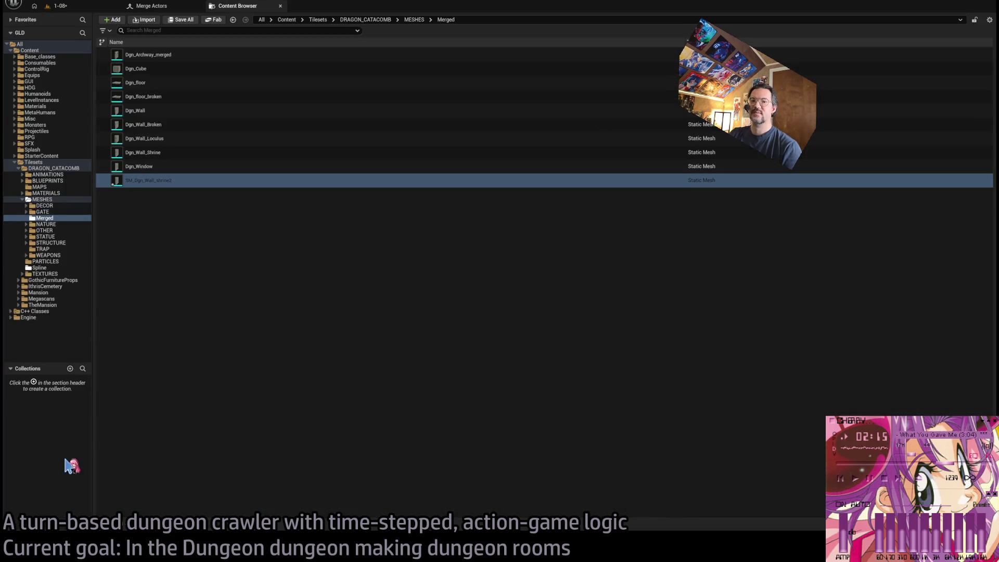
{"action": "left_click", "coordinate": [59, 6]}
{"action": "left_click", "coordinate": [35, 524]}
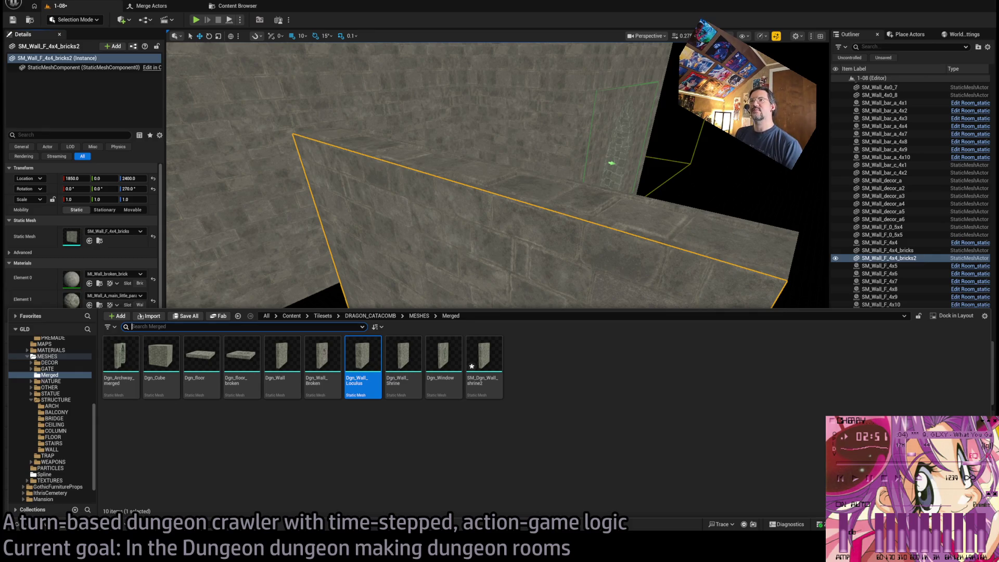
Select SM_Wall_4x0_7/8, SM_Wall_F_0_5x4/5x5 and both 4x4 brick walls, then orbit around them.
{"action": "key", "text": "ctrl+space"}
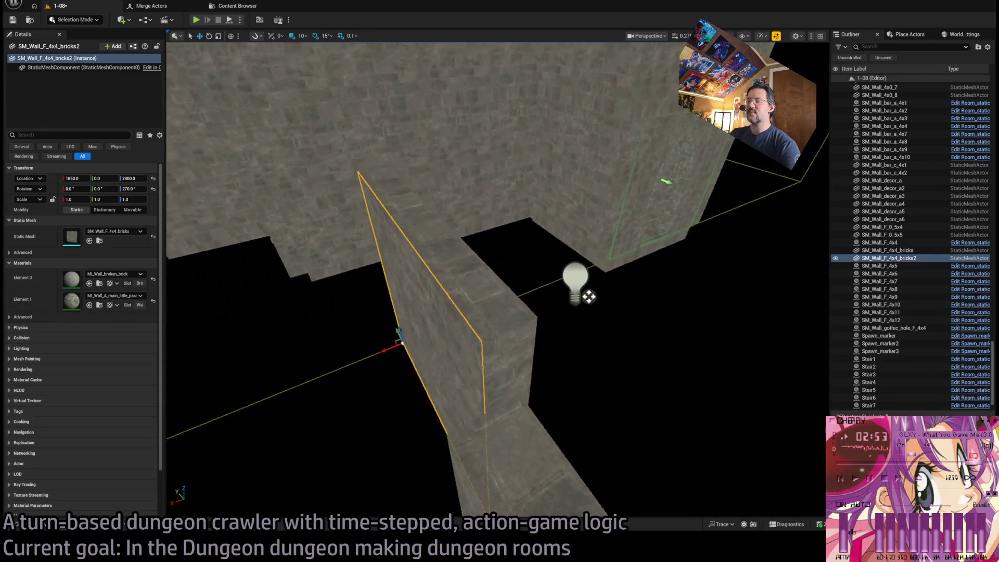
{"action": "left_click", "coordinate": [430, 274]}
{"action": "left_click", "coordinate": [384, 351], "text": "ctrl"}
{"action": "left_click", "coordinate": [470, 321], "text": "ctrl"}
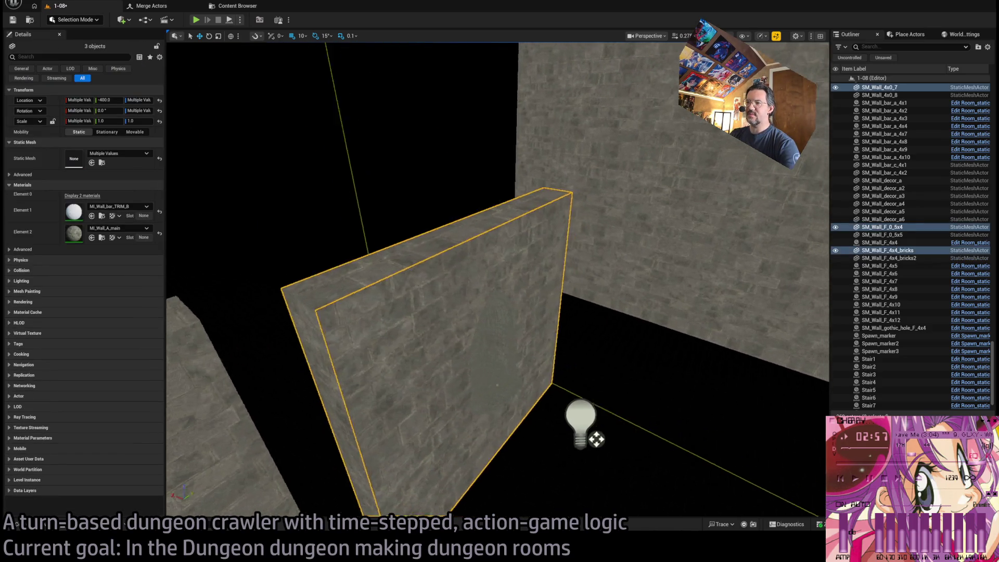
{"action": "left_click", "coordinate": [536, 336], "text": "ctrl"}
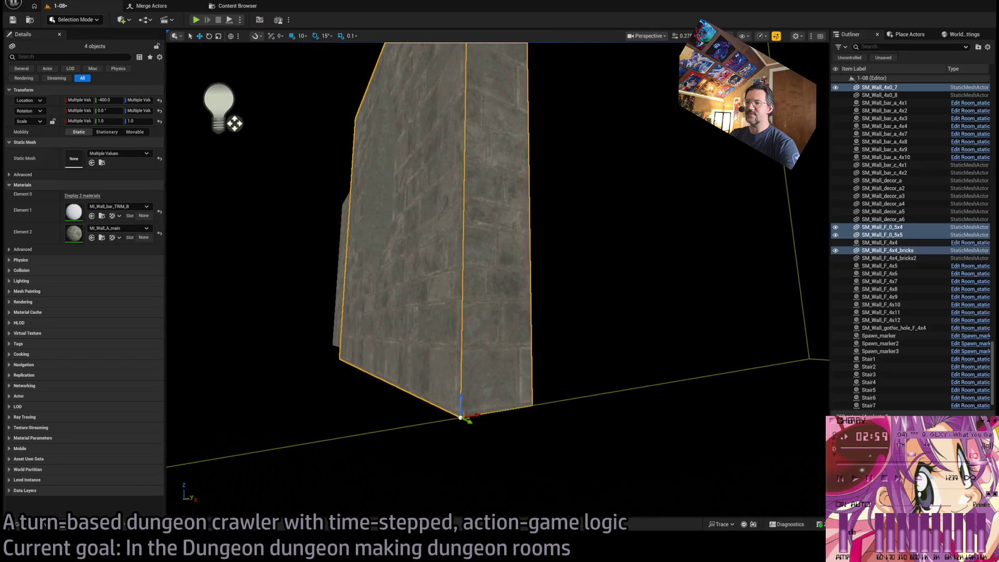
{"action": "left_click", "coordinate": [507, 361], "text": "ctrl"}
{"action": "left_click", "coordinate": [504, 317], "text": "ctrl"}
{"action": "mouse_move", "coordinate": [637, 424]}
{"action": "left_mouse_down"}
{"action": "mouse_move", "coordinate": [598, 412]}
{"action": "mouse_move", "coordinate": [685, 444]}
{"action": "mouse_move", "coordinate": [634, 473]}
{"action": "mouse_move", "coordinate": [633, 384]}
{"action": "mouse_move", "coordinate": [708, 407]}
{"action": "left_mouse_up"}
{"action": "left_click_drag", "start_coordinate": [513, 359], "coordinate": [513, 360]}
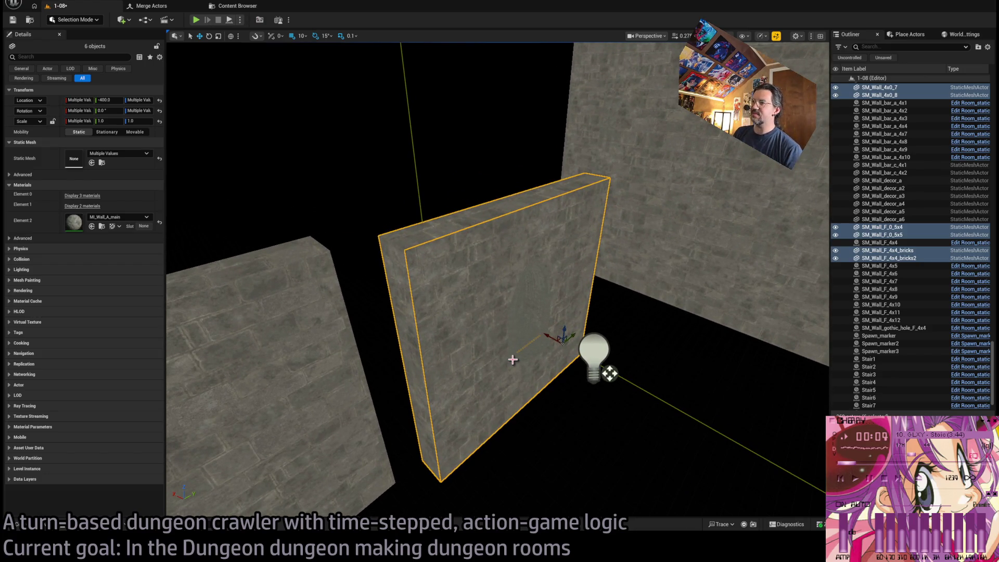
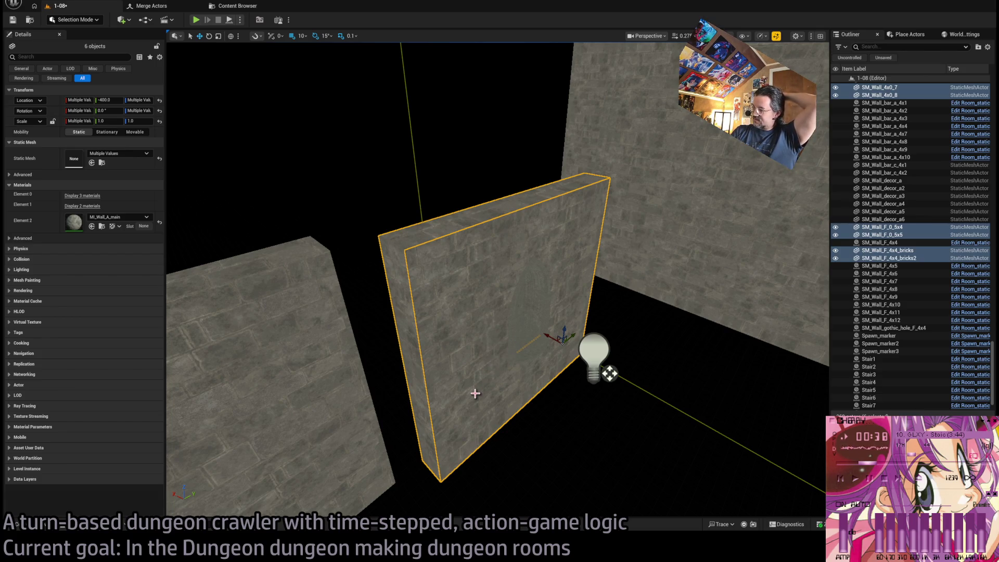
Orbit around the walls and select the SM_Wall_F_4x4_bricks wall piece.
{"action": "mouse_move", "coordinate": [475, 397]}
{"action": "left_mouse_down"}
{"action": "mouse_move", "coordinate": [416, 383]}
{"action": "mouse_move", "coordinate": [472, 397]}
{"action": "mouse_move", "coordinate": [463, 346]}
{"action": "mouse_move", "coordinate": [403, 302]}
{"action": "mouse_move", "coordinate": [427, 349]}
{"action": "mouse_move", "coordinate": [473, 397]}
{"action": "left_mouse_up"}
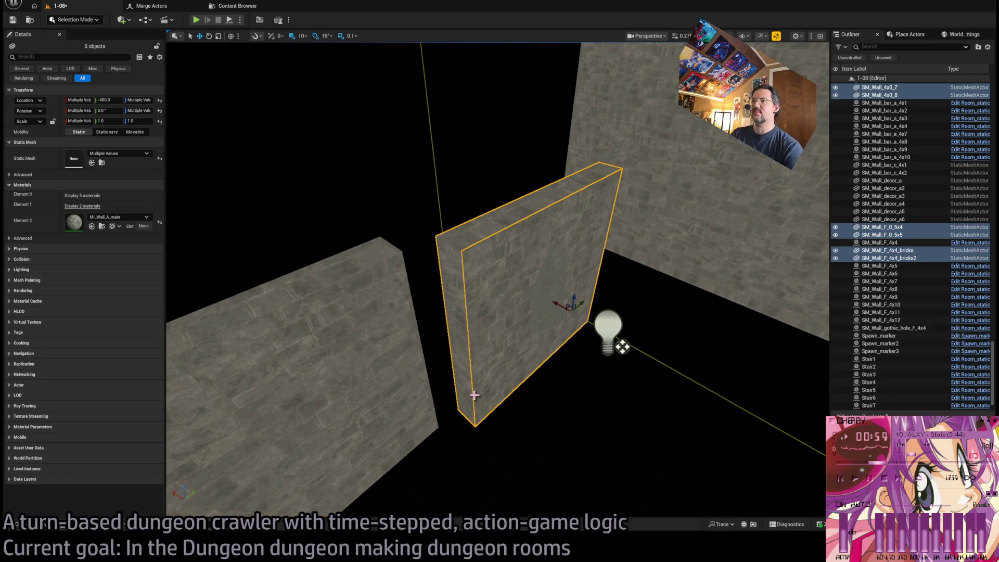
{"action": "mouse_move", "coordinate": [525, 350]}
{"action": "left_mouse_down"}
{"action": "mouse_move", "coordinate": [523, 333]}
{"action": "mouse_move", "coordinate": [528, 354]}
{"action": "left_mouse_up"}
{"action": "left_click", "coordinate": [530, 411]}
{"action": "mouse_move", "coordinate": [531, 417]}
{"action": "left_mouse_down"}
{"action": "mouse_move", "coordinate": [573, 375]}
{"action": "mouse_move", "coordinate": [561, 352]}
{"action": "left_mouse_up"}
{"action": "left_click", "coordinate": [575, 383]}
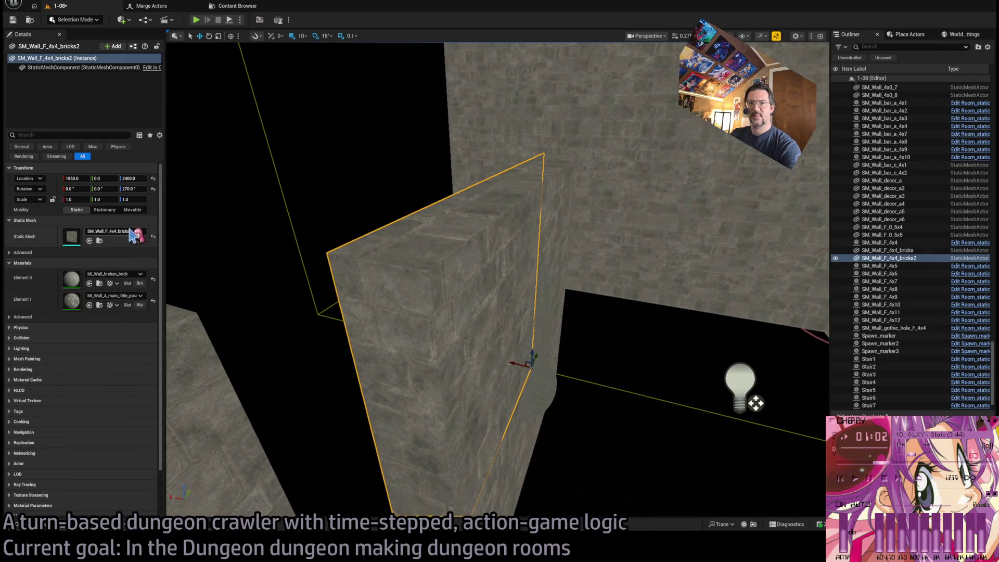
{"action": "key", "text": "ctrl+z"}
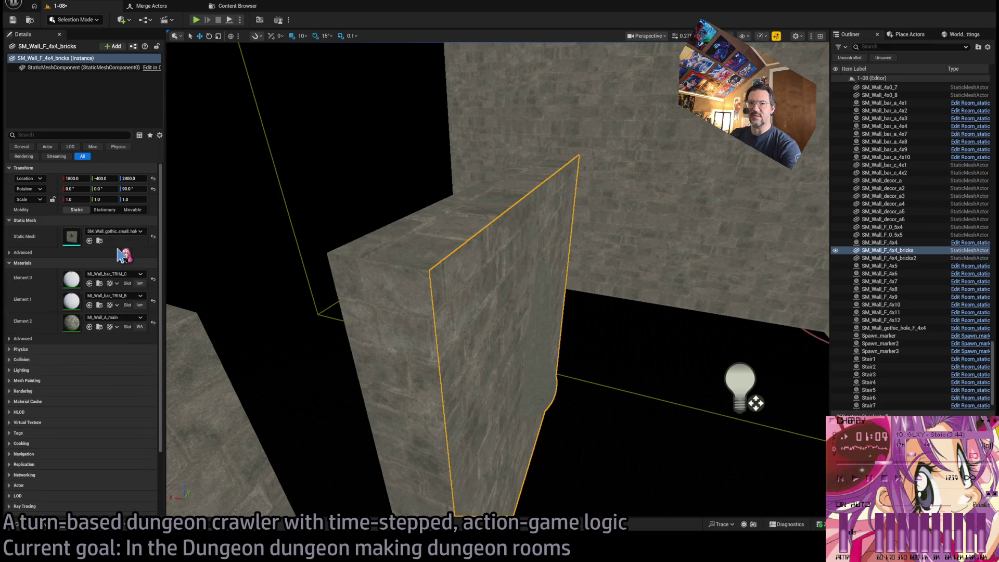
{"action": "left_click_drag", "start_coordinate": [460, 330], "coordinate": [442, 313]}
Add SM_Wall_F_4x4_bricks2, SM_Wall_4x0_8 and SM_Wall_F_0_5x5 to the wall selection.
{"action": "key", "text": "ctrl+z"}
{"action": "left_click_drag", "start_coordinate": [796, 448], "coordinate": [734, 406]}
{"action": "key", "text": "ctrl+z"}
{"action": "left_click_drag", "start_coordinate": [508, 328], "coordinate": [432, 253]}
{"action": "left_click", "coordinate": [467, 278], "text": "ctrl"}
{"action": "left_click", "coordinate": [432, 253], "text": "ctrl"}
{"action": "left_click_drag", "start_coordinate": [266, 478], "coordinate": [265, 478]}
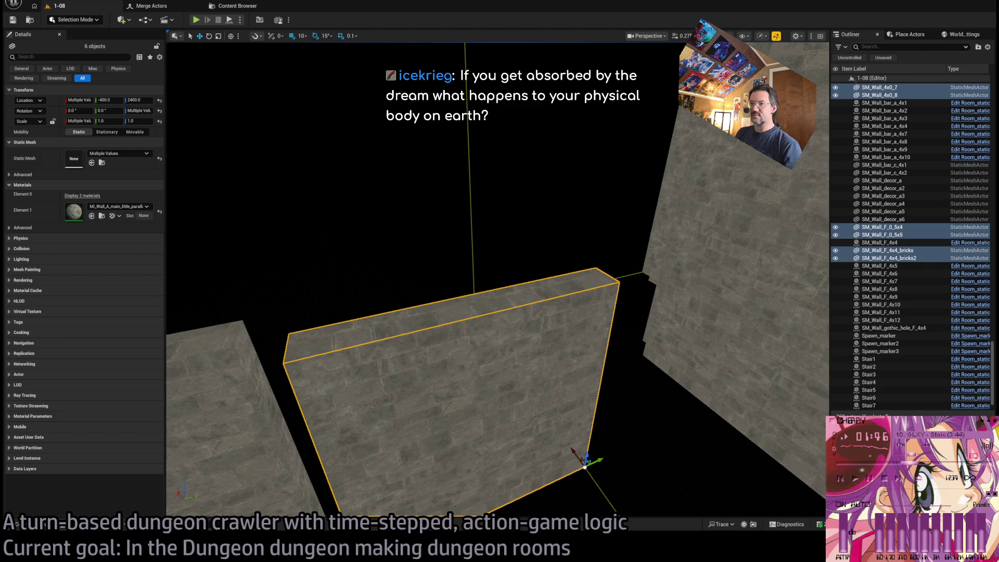
{"action": "mouse_move", "coordinate": [585, 463]}
{"action": "left_mouse_down"}
{"action": "mouse_move", "coordinate": [585, 502]}
{"action": "mouse_move", "coordinate": [615, 409]}
{"action": "mouse_move", "coordinate": [659, 449]}
{"action": "mouse_move", "coordinate": [635, 352]}
{"action": "mouse_move", "coordinate": [618, 404]}
{"action": "mouse_move", "coordinate": [598, 335]}
{"action": "mouse_move", "coordinate": [622, 359]}
{"action": "mouse_move", "coordinate": [631, 350]}
{"action": "mouse_move", "coordinate": [576, 319]}
{"action": "left_mouse_up"}
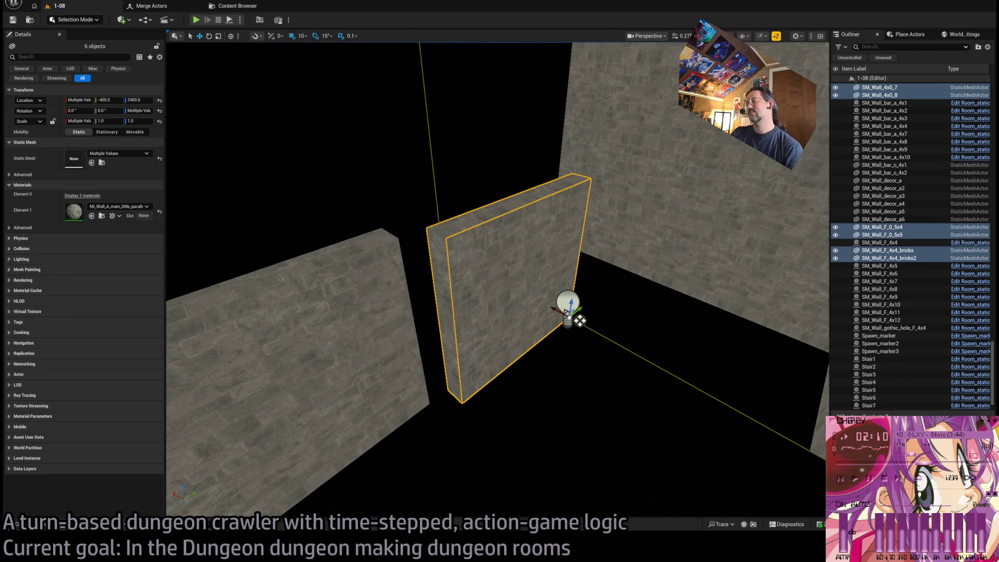
{"action": "mouse_move", "coordinate": [544, 181]}
{"action": "left_mouse_down"}
{"action": "mouse_move", "coordinate": [535, 190]}
{"action": "mouse_move", "coordinate": [539, 166]}
{"action": "left_mouse_up"}
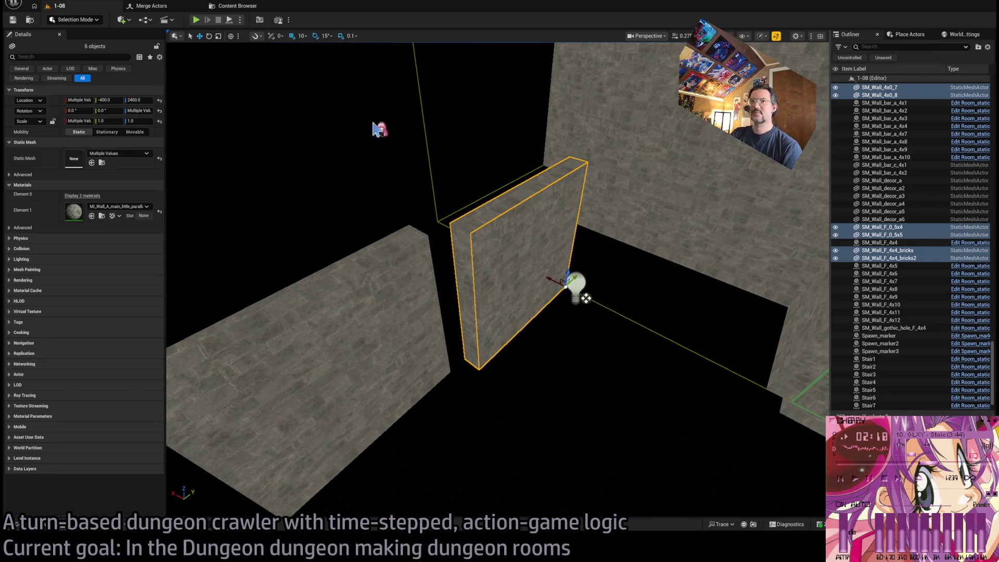
Merge the six selected wall meshes into one static mesh in the Merged folder.
{"action": "left_click", "coordinate": [182, 7]}
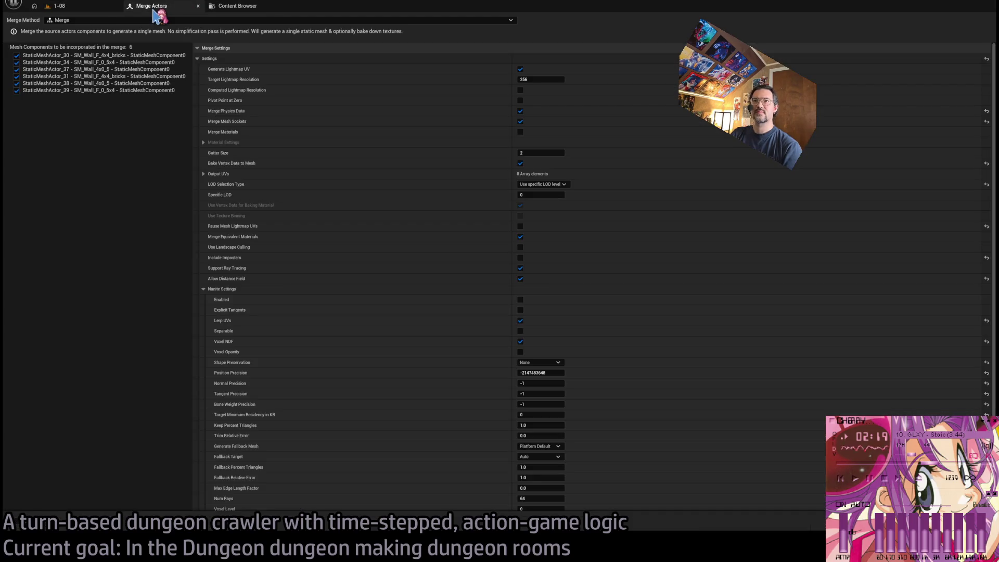
{"action": "left_click", "coordinate": [83, 7]}
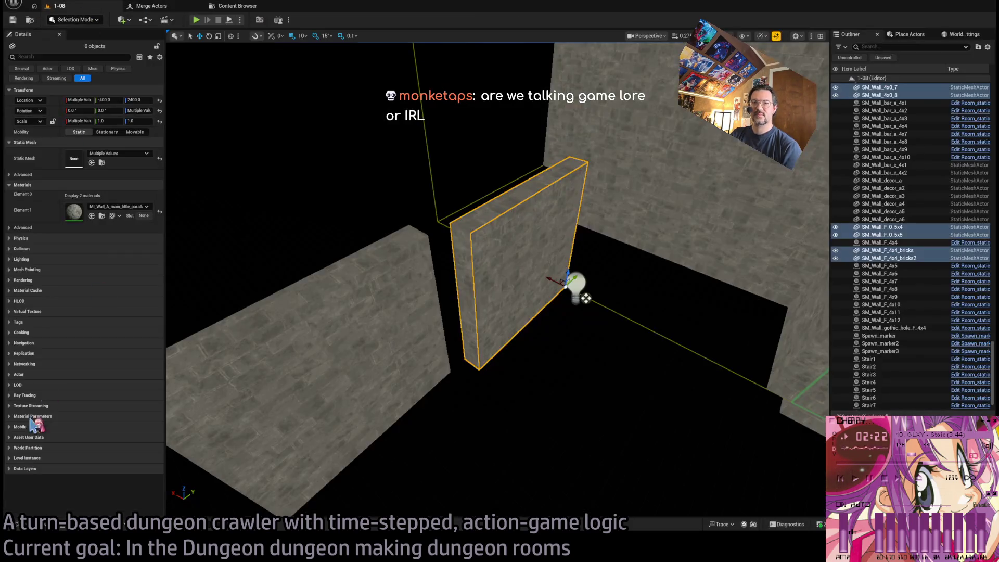
{"action": "left_click", "coordinate": [27, 529]}
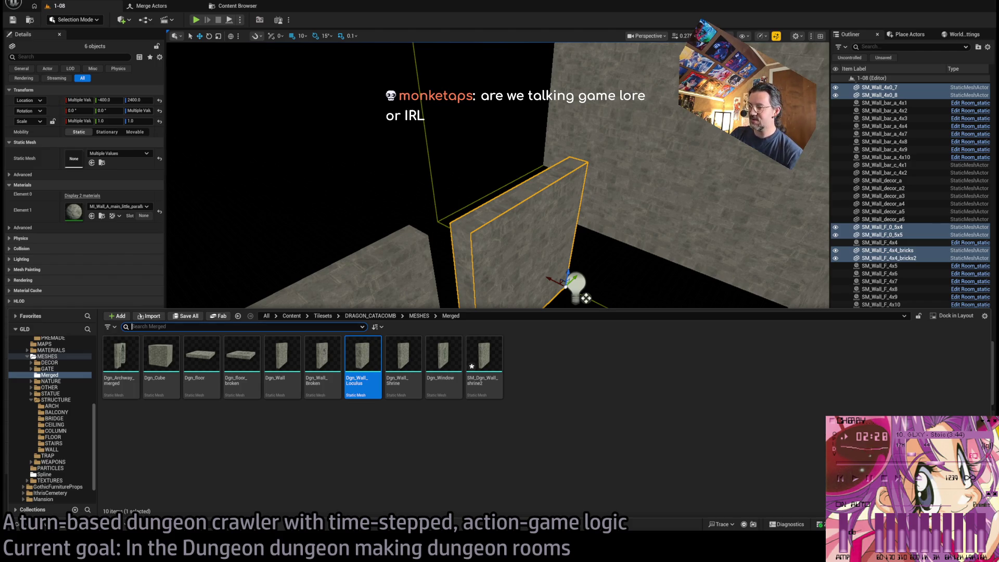
{"action": "left_click", "coordinate": [364, 410]}
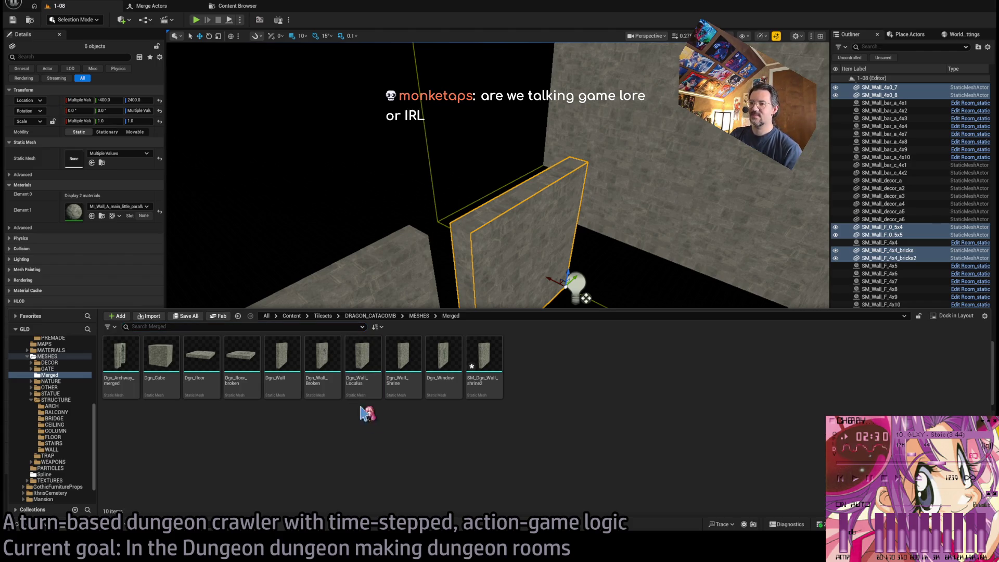
{"action": "left_click_drag", "start_coordinate": [553, 311], "coordinate": [531, 284]}
{"action": "left_click_drag", "start_coordinate": [195, 468], "coordinate": [210, 494]}
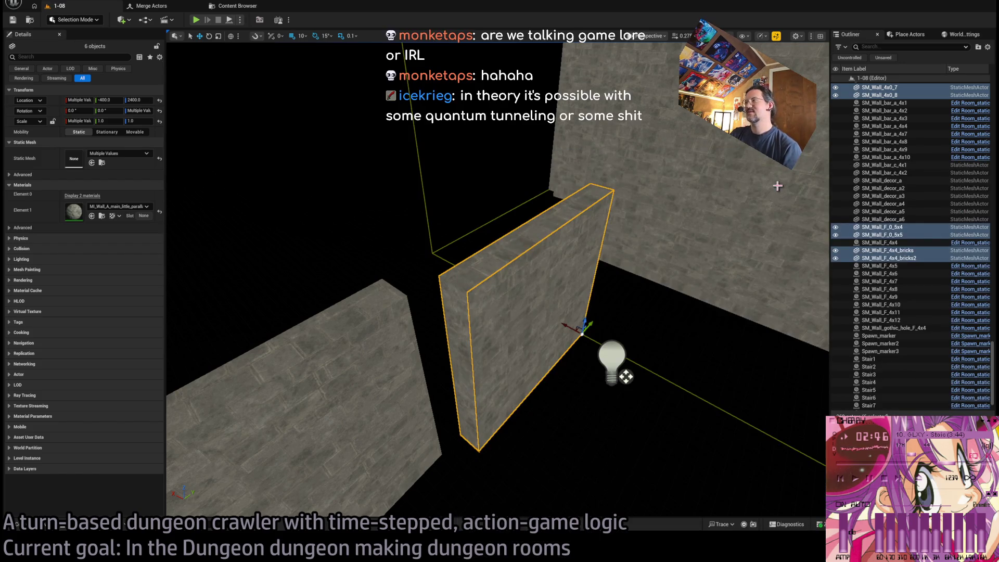
{"action": "left_click", "coordinate": [148, 5]}
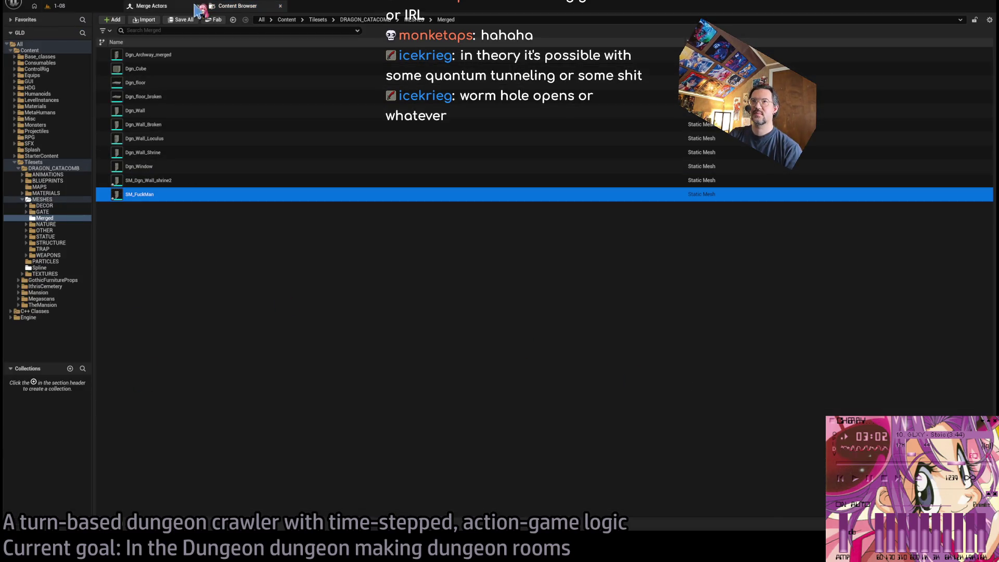
{"action": "left_click", "coordinate": [179, 9]}
{"action": "left_click", "coordinate": [57, 6]}
Place the merged SM_FuckMan wall in the level, frame it, and open it in the mesh editor.
{"action": "left_click", "coordinate": [52, 527]}
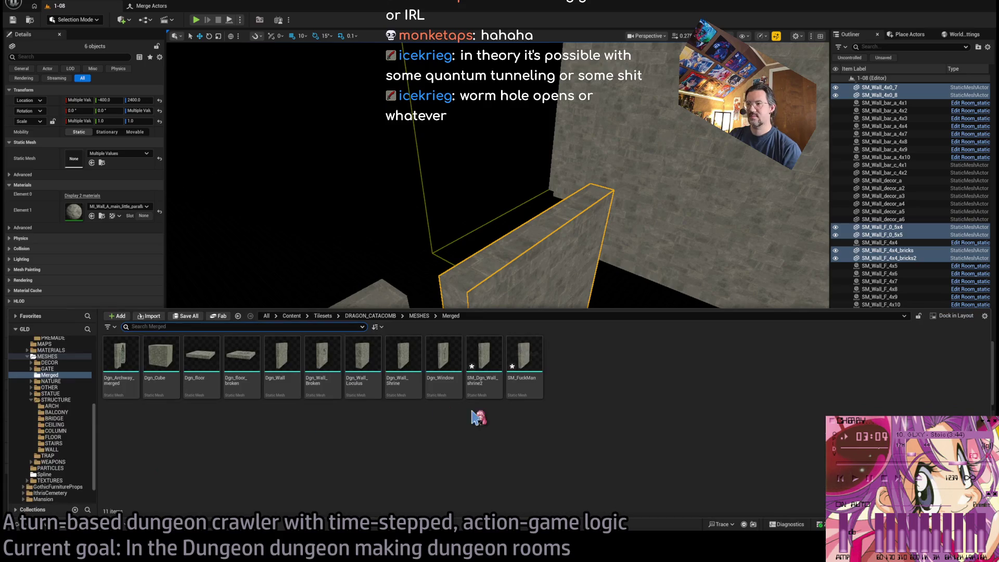
{"action": "mouse_move", "coordinate": [523, 367]}
{"action": "left_mouse_down"}
{"action": "mouse_move", "coordinate": [555, 416]}
{"action": "mouse_move", "coordinate": [604, 406]}
{"action": "left_mouse_up"}
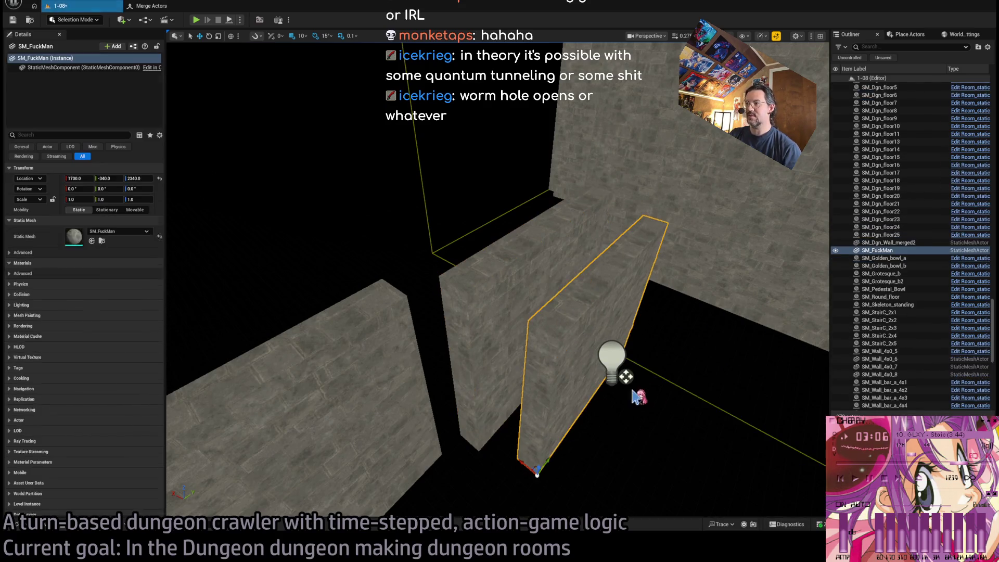
{"action": "key", "text": "f"}
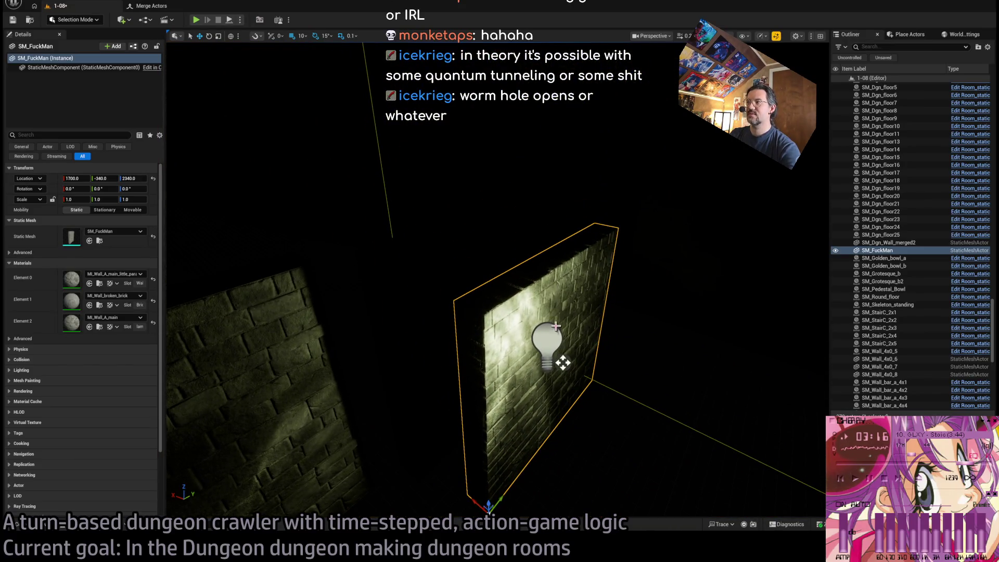
{"action": "double_click", "coordinate": [86, 239]}
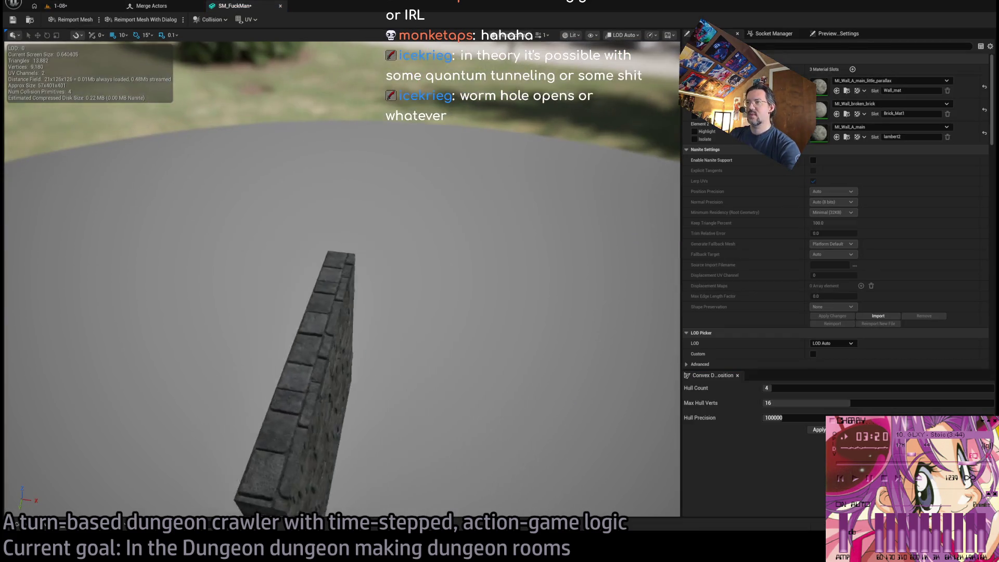
Orbit the mesh preview and select the wall's collision shape.
{"action": "left_click_drag", "start_coordinate": [281, 151], "coordinate": [312, 152]}
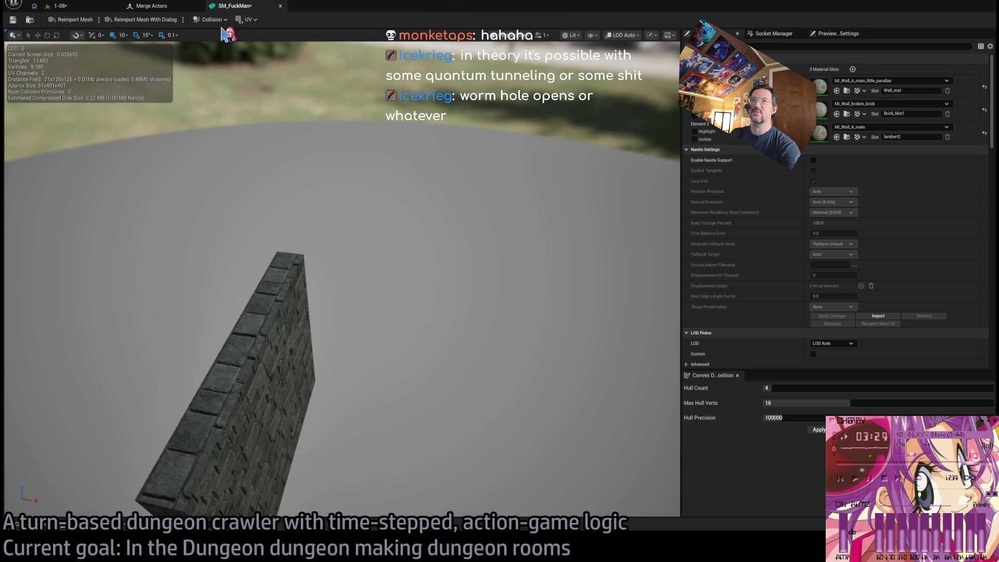
{"action": "left_click_drag", "start_coordinate": [357, 227], "coordinate": [391, 311]}
{"action": "left_click", "coordinate": [393, 311]}
{"action": "scroll", "coordinate": [927, 276], "scroll_direction": "down", "scroll_amount": 3}
{"action": "scroll", "coordinate": [926, 276], "scroll_direction": "up", "scroll_amount": 4}
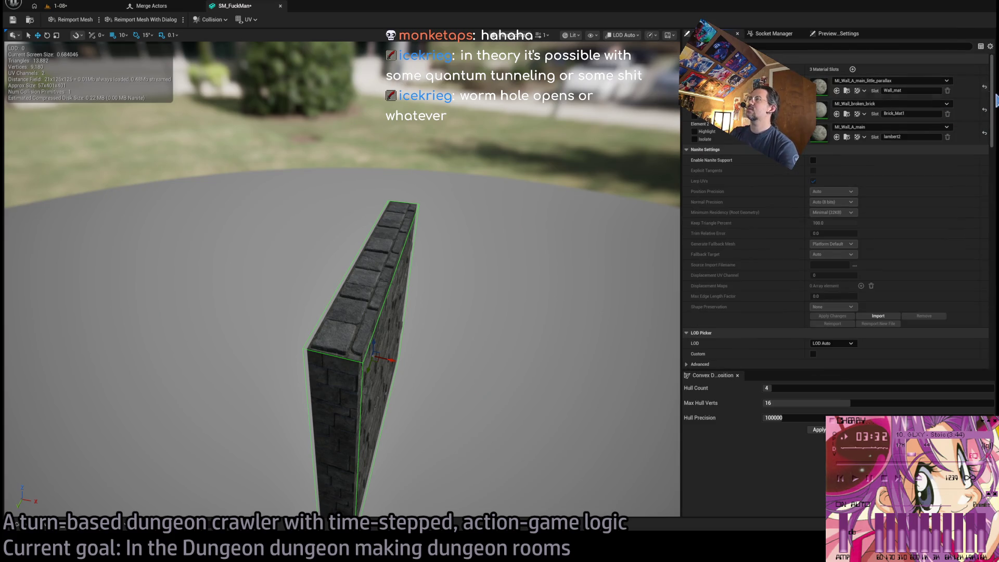
{"action": "mouse_move", "coordinate": [994, 99]}
{"action": "left_mouse_down"}
{"action": "mouse_move", "coordinate": [974, 276]}
{"action": "mouse_move", "coordinate": [960, 301]}
{"action": "left_mouse_up"}
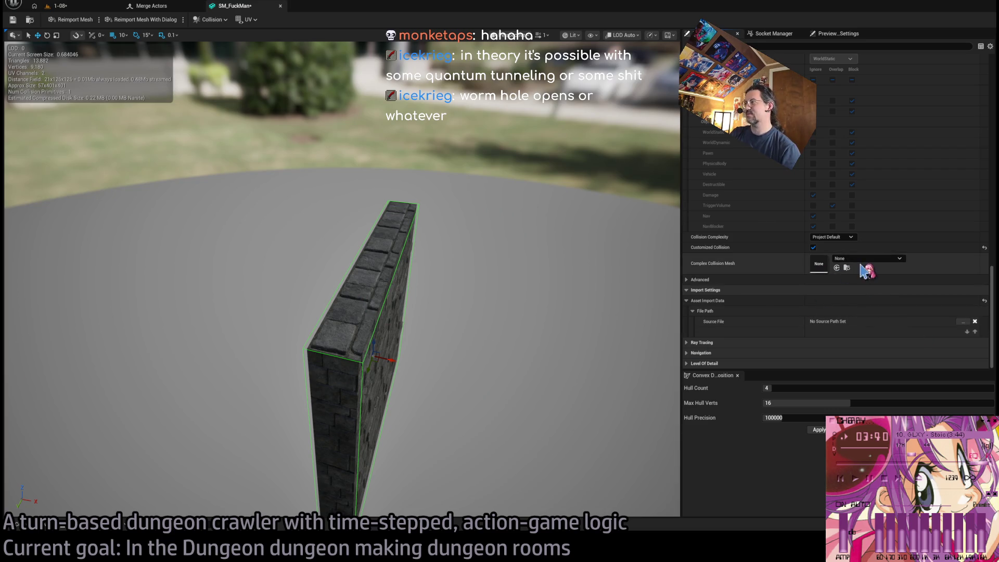
{"action": "scroll", "coordinate": [785, 263], "scroll_direction": "up", "scroll_amount": 6}
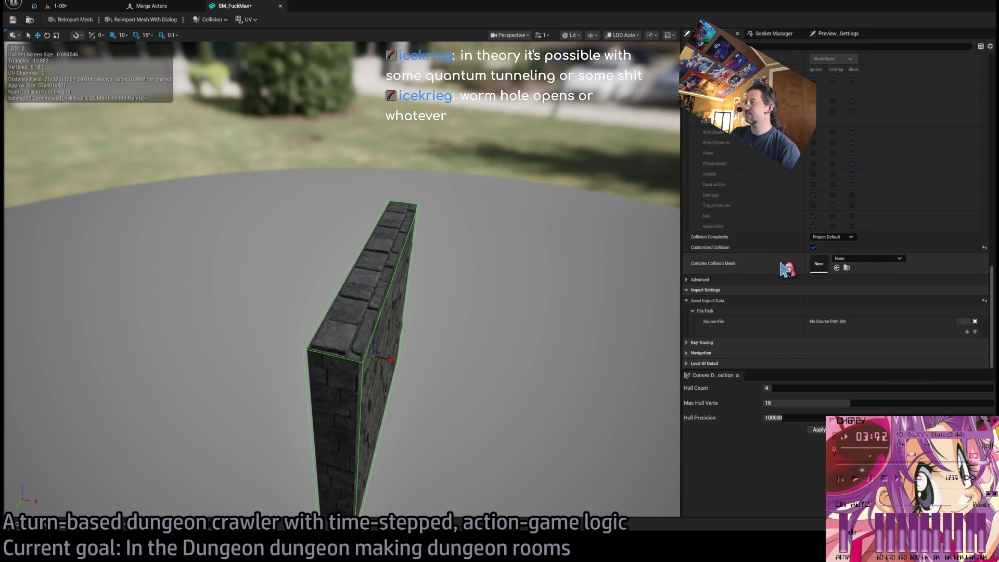
{"action": "scroll", "coordinate": [713, 198], "scroll_direction": "up", "scroll_amount": 3}
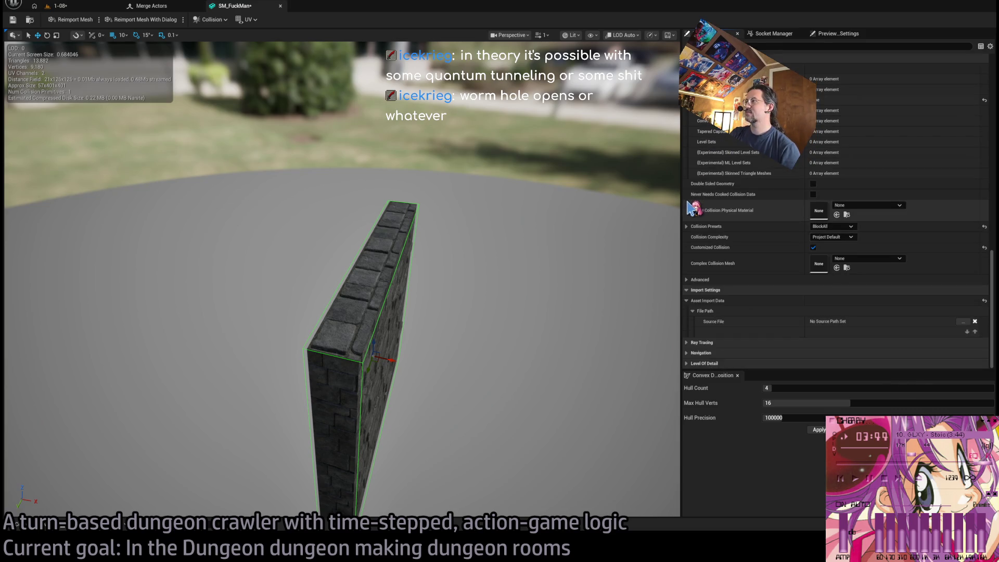
Set the box collision extents to X 50, Y 400, Z 400.
{"action": "left_click", "coordinate": [699, 150]}
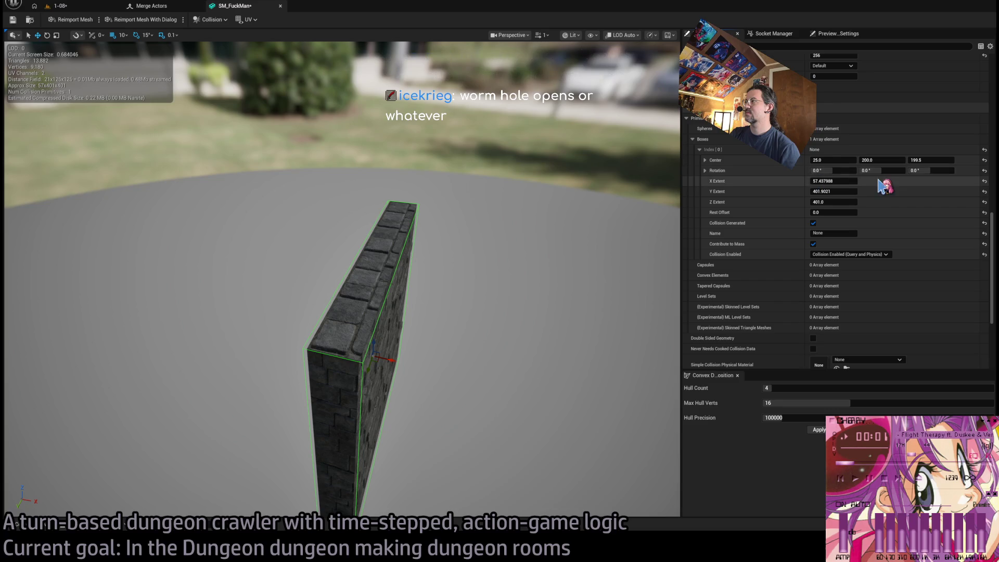
{"action": "left_click", "coordinate": [856, 181]}
{"action": "type", "text": "0"}
{"action": "key", "text": "Tab"}
{"action": "type", "text": "400"}
{"action": "key", "text": "Tab"}
{"action": "type", "text": "400"}
{"action": "key", "text": "Return"}
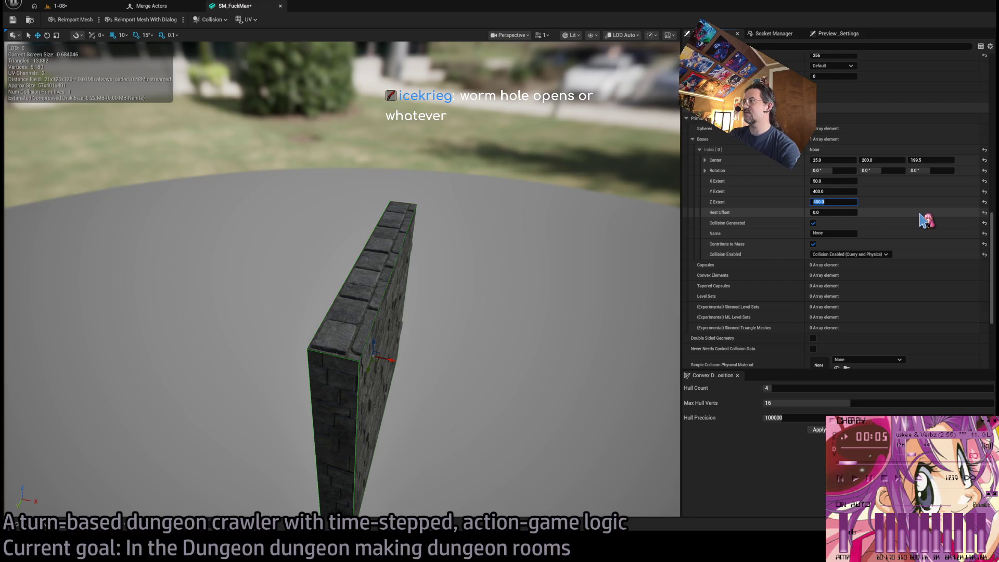
{"action": "left_click", "coordinate": [932, 160]}
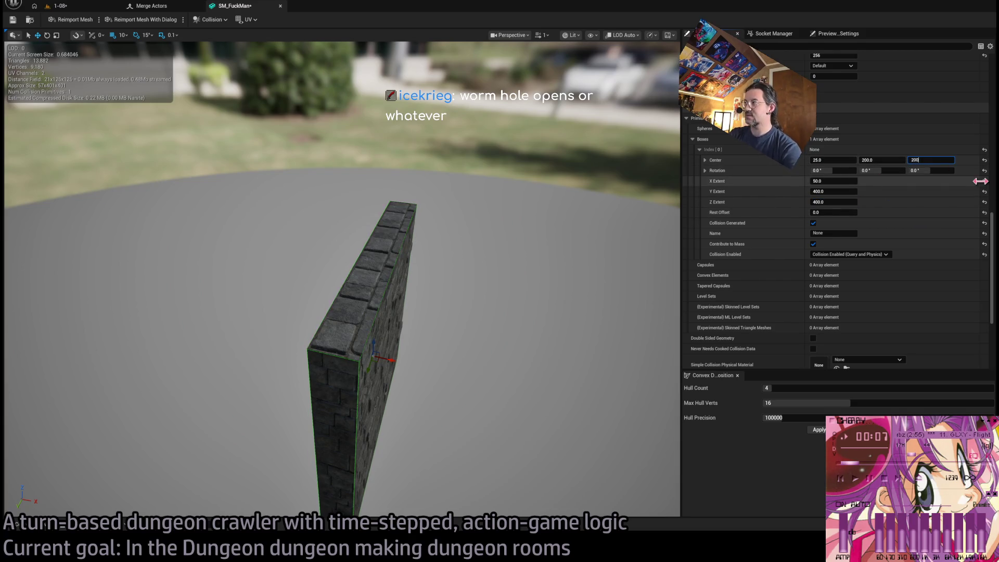
Close the mesh editor, return to level 1-08, and select the Dgn_Wall asset for renaming.
{"action": "middle_click", "coordinate": [242, 5]}
{"action": "left_click", "coordinate": [66, 8]}
{"action": "key", "text": "ctrl+space"}
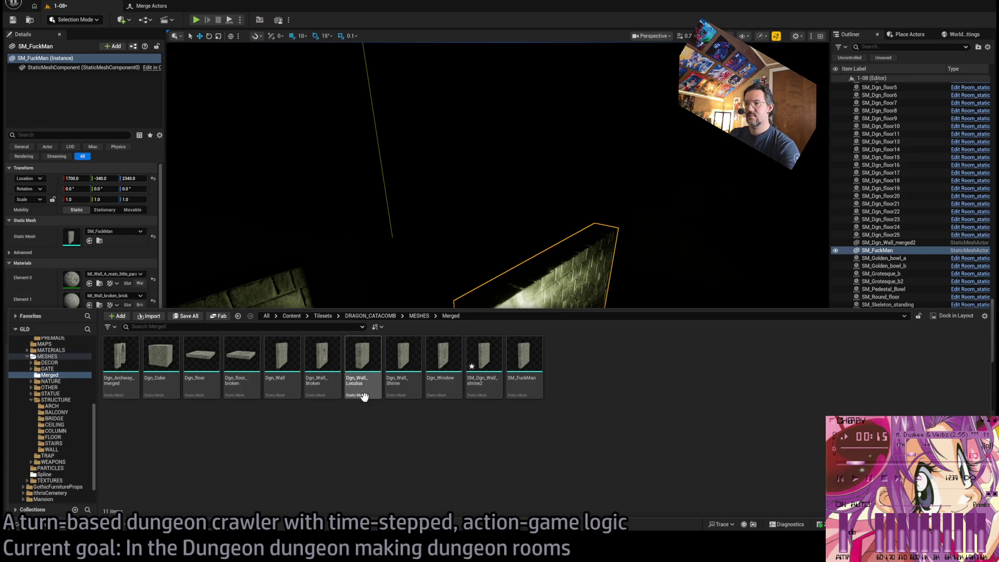
{"action": "left_click", "coordinate": [287, 370]}
{"action": "key", "text": "F2"}
{"action": "type", "text": "_scuffe"}
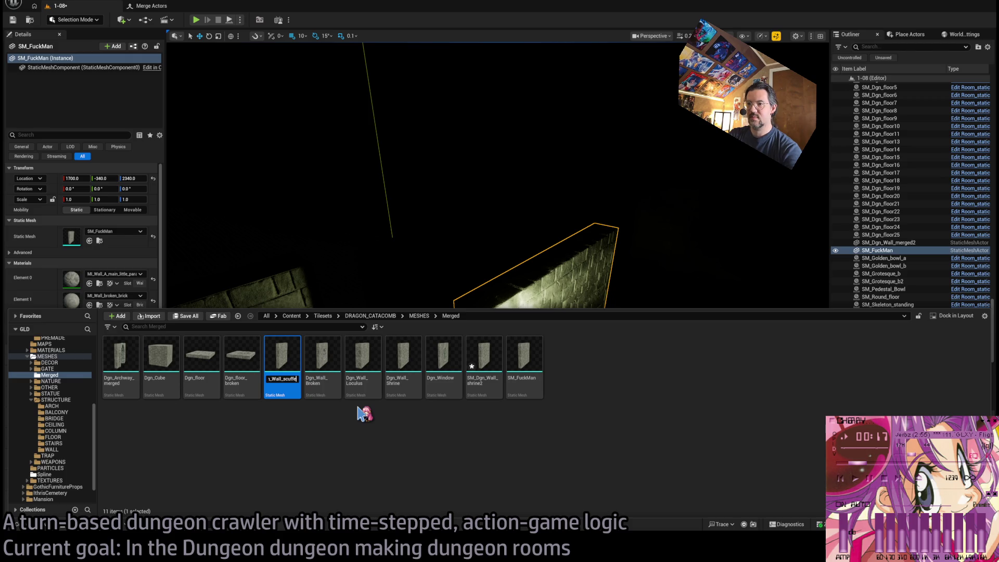
Rename Dgn_Wall to Dgn_Wall_scuffed and select the Merged folder.
{"action": "type", "text": "d"}
{"action": "key", "text": "Return"}
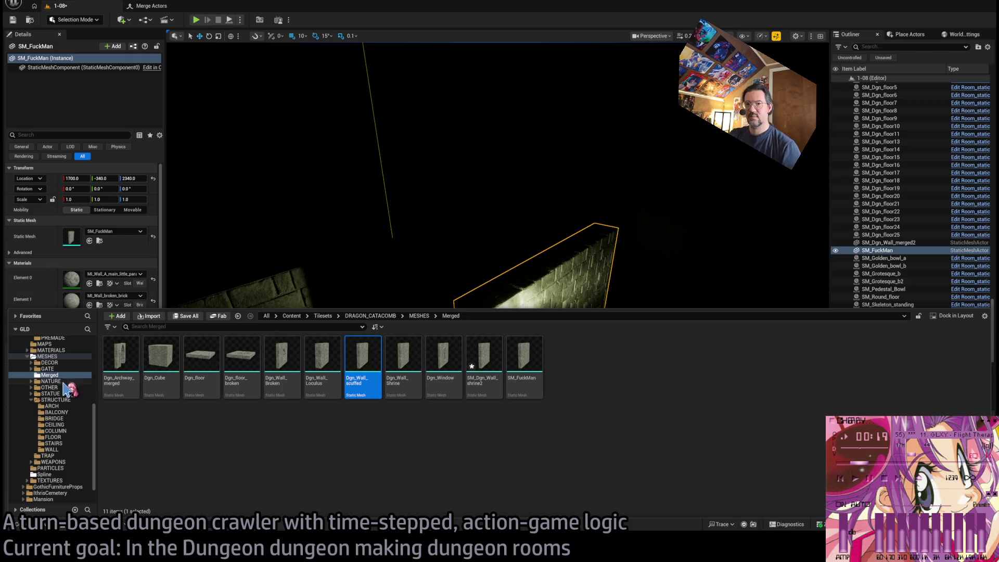
{"action": "left_click", "coordinate": [58, 377]}
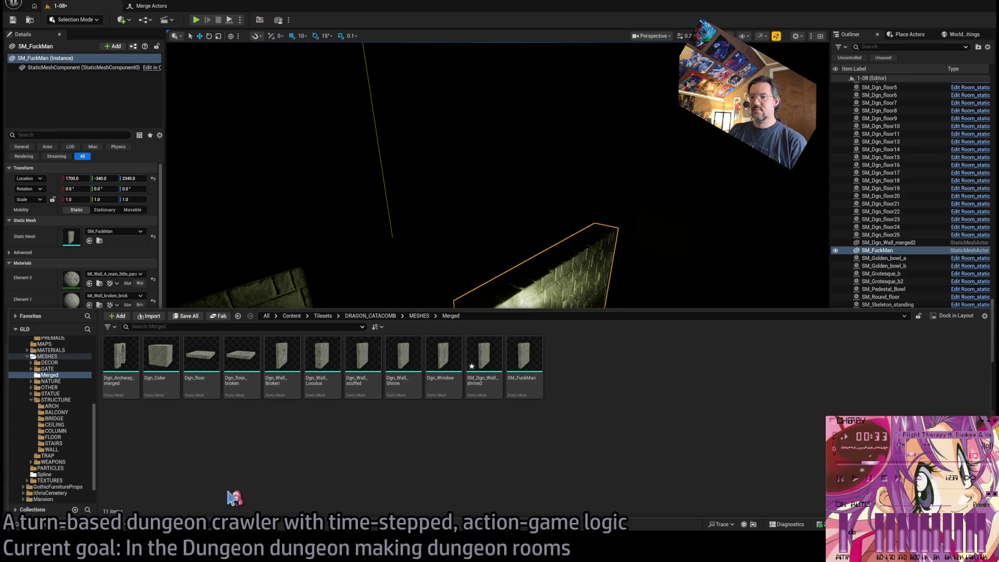
{"action": "left_click", "coordinate": [50, 375]}
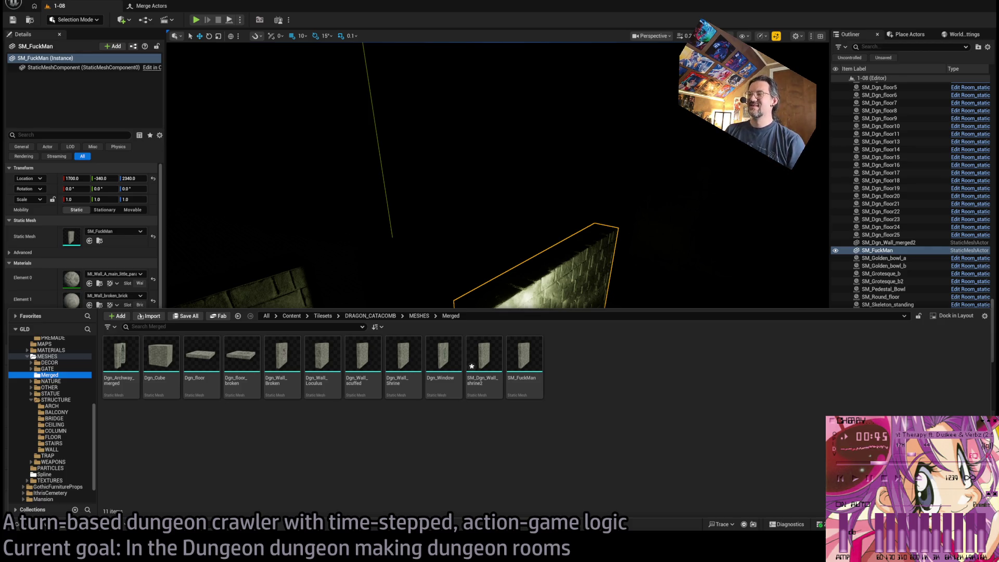
In unlit view, slide the new wall to Y -210 and raise it to Z 2400.
{"action": "left_click", "coordinate": [514, 339]}
{"action": "key", "text": "f"}
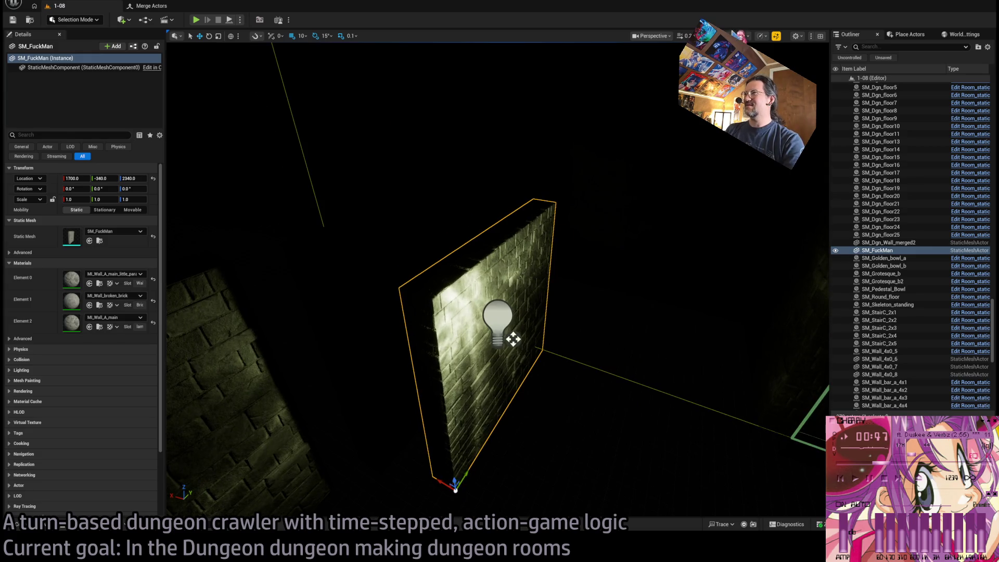
{"action": "key", "text": "alt+3"}
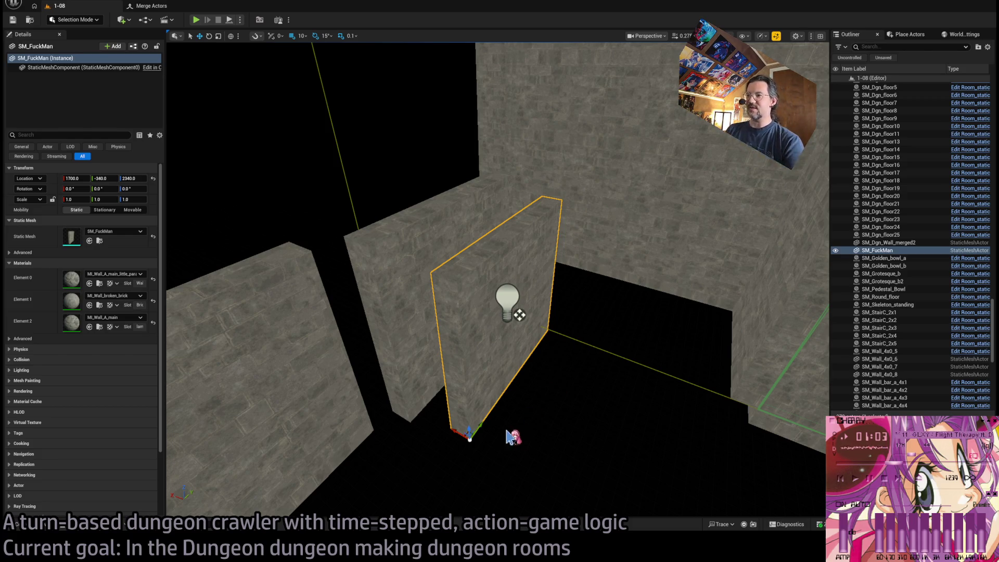
{"action": "left_click_drag", "start_coordinate": [477, 429], "coordinate": [507, 385]}
{"action": "scroll", "coordinate": [497, 281], "scroll_direction": "up", "scroll_amount": 5}
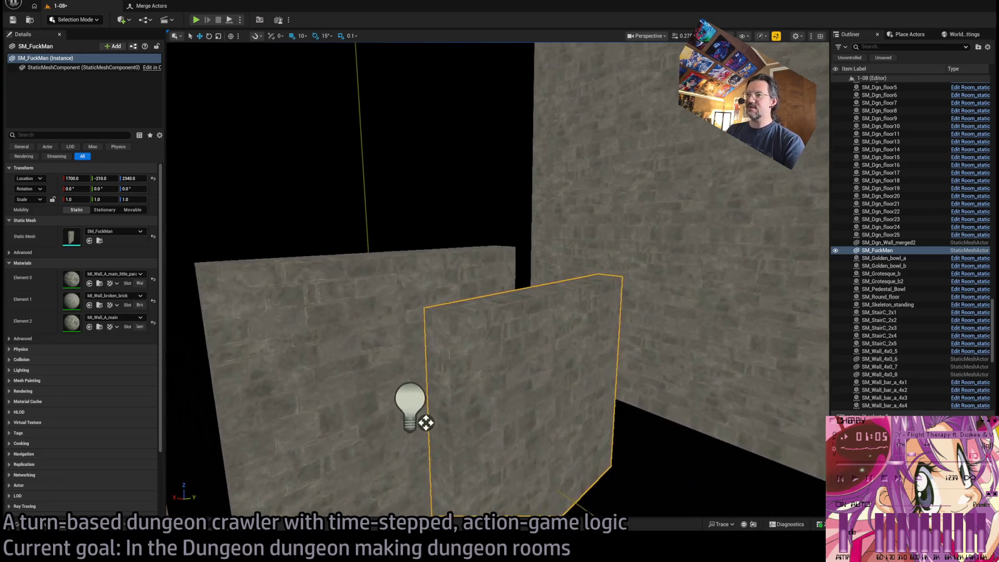
{"action": "left_click_drag", "start_coordinate": [480, 413], "coordinate": [486, 376]}
{"action": "mouse_move", "coordinate": [474, 166]}
{"action": "left_mouse_down"}
{"action": "mouse_move", "coordinate": [490, 45]}
{"action": "mouse_move", "coordinate": [498, 138]}
{"action": "mouse_move", "coordinate": [479, 305]}
{"action": "mouse_move", "coordinate": [495, 370]}
{"action": "left_mouse_up"}
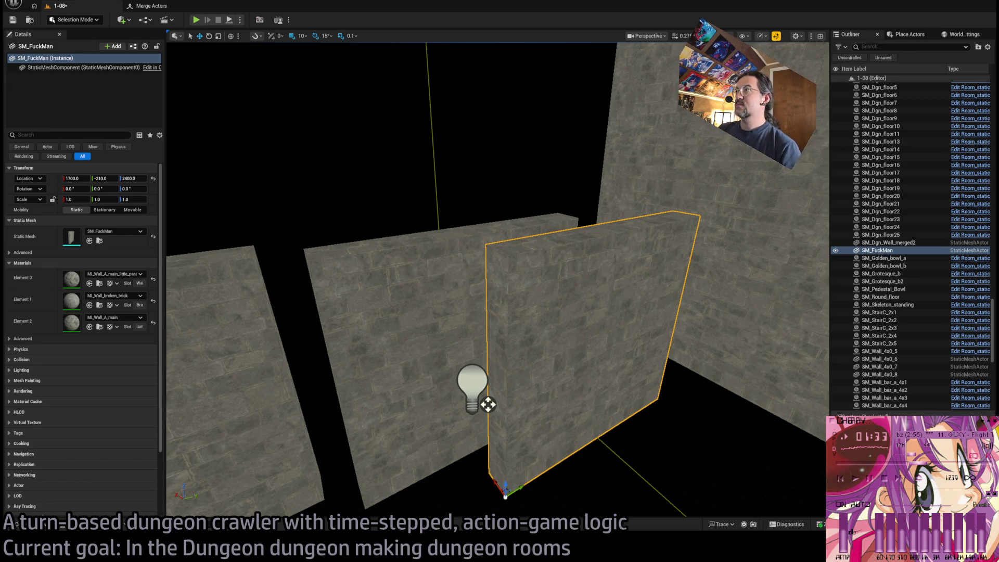
Toggle between lit and unlit shading to check the wall's alignment.
{"action": "key", "text": "w"}
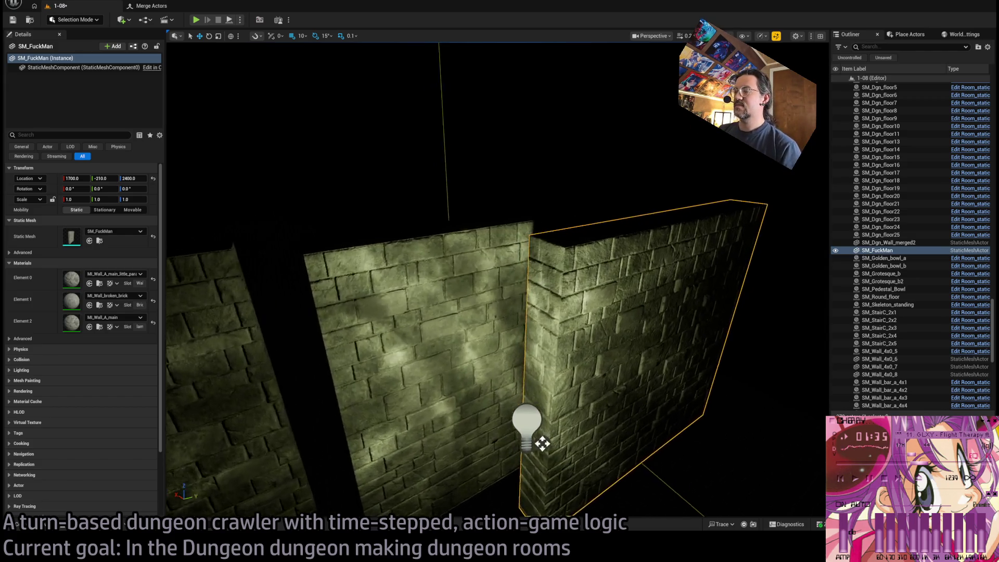
{"action": "scroll", "coordinate": [498, 280], "scroll_direction": "down", "scroll_amount": 10}
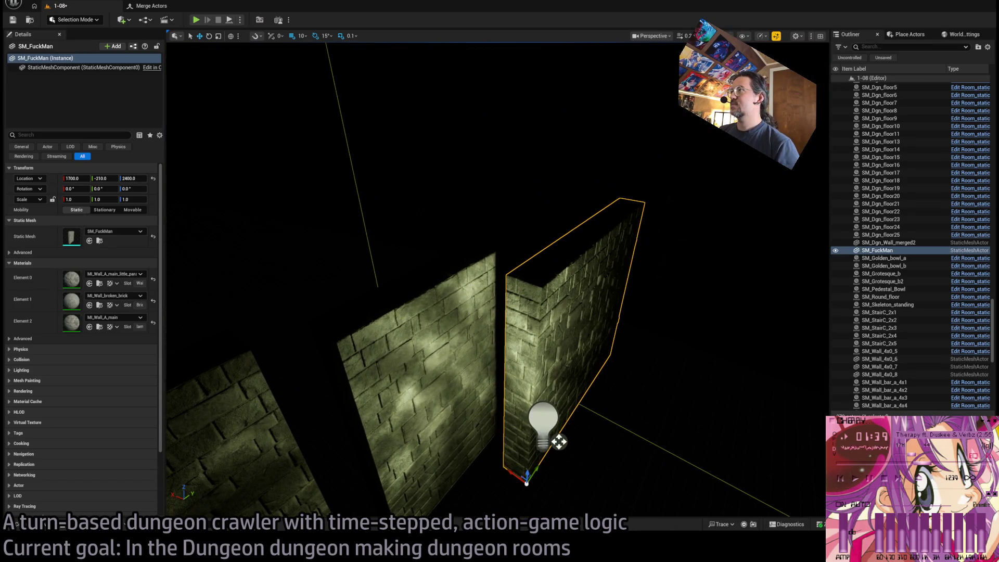
{"action": "key", "text": "alt+3"}
{"action": "scroll", "coordinate": [498, 279], "scroll_direction": "up", "scroll_amount": 2}
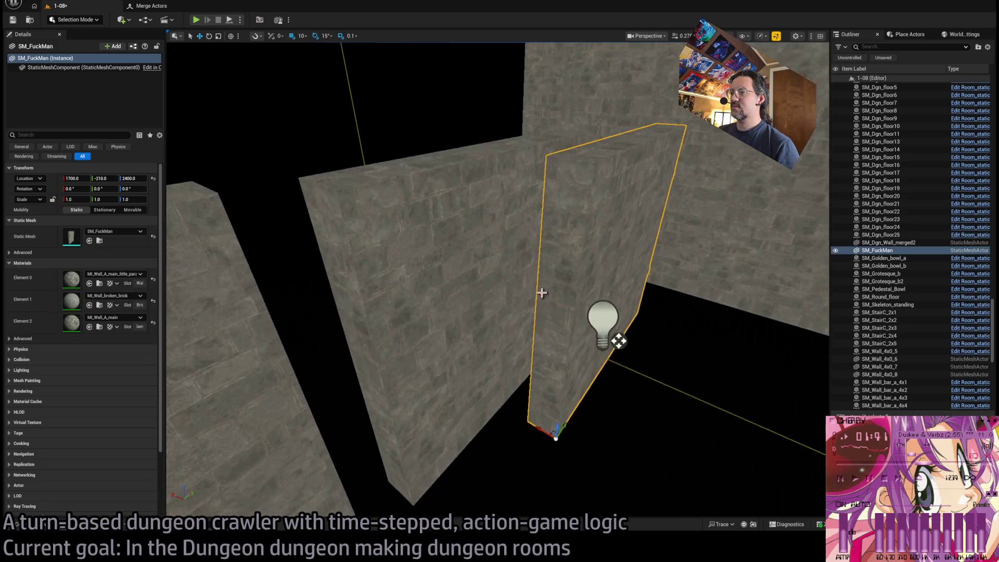
{"action": "left_click", "coordinate": [500, 318]}
{"action": "key", "text": "ctrl+z"}
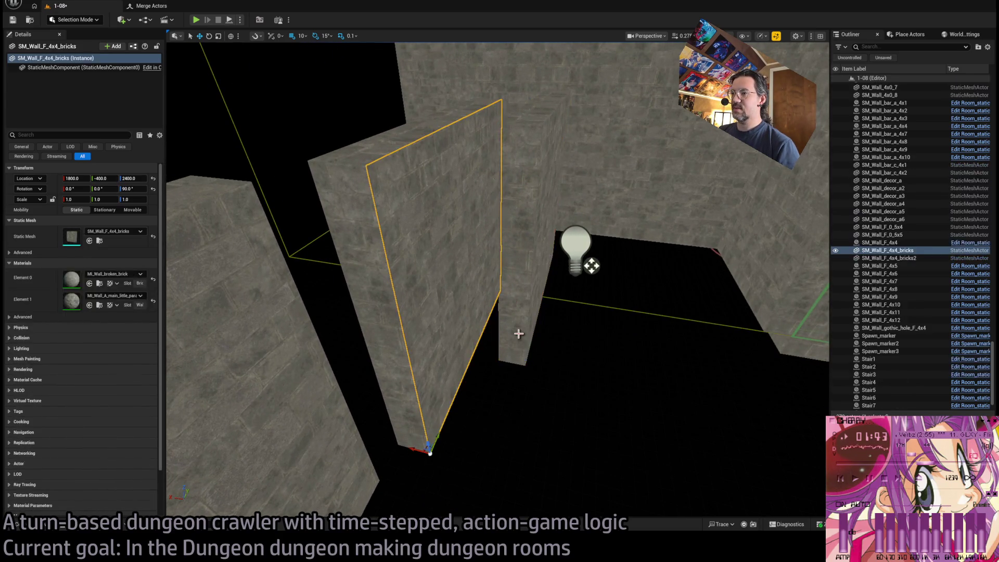
{"action": "key", "text": "f"}
{"action": "key", "text": "ctrl+space"}
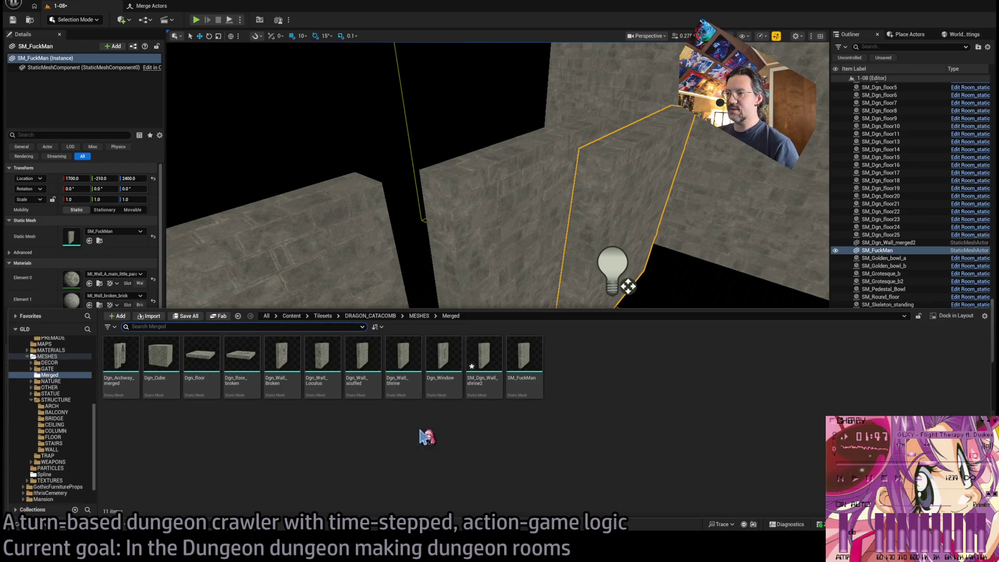
{"action": "mouse_move", "coordinate": [359, 377]}
{"action": "left_mouse_down"}
{"action": "mouse_move", "coordinate": [691, 319]}
{"action": "mouse_move", "coordinate": [614, 338]}
{"action": "left_mouse_up"}
{"action": "key", "text": "f"}
{"action": "scroll", "coordinate": [627, 357], "scroll_direction": "down", "scroll_amount": 5}
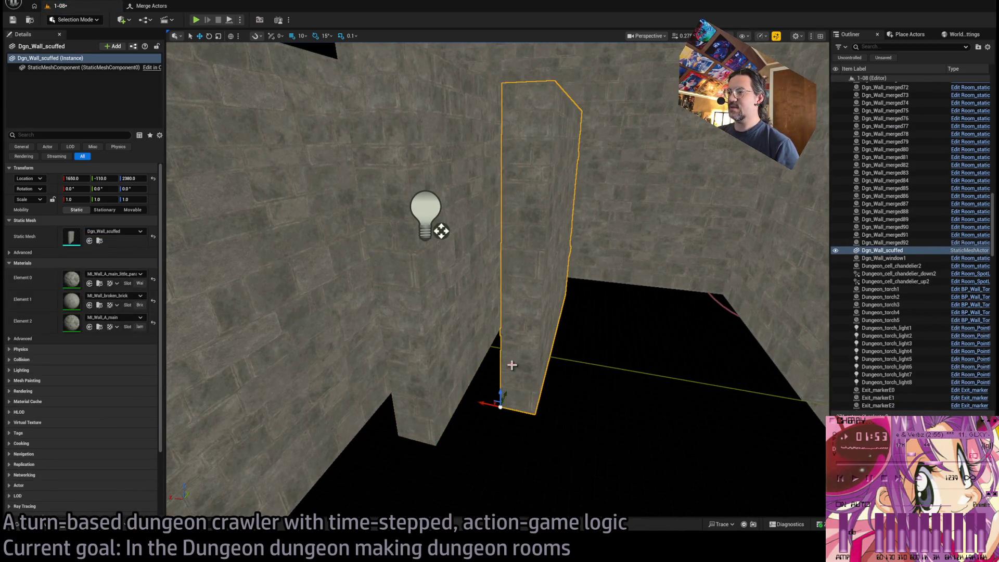
{"action": "key", "text": "ctrl+z"}
{"action": "key", "text": "f"}
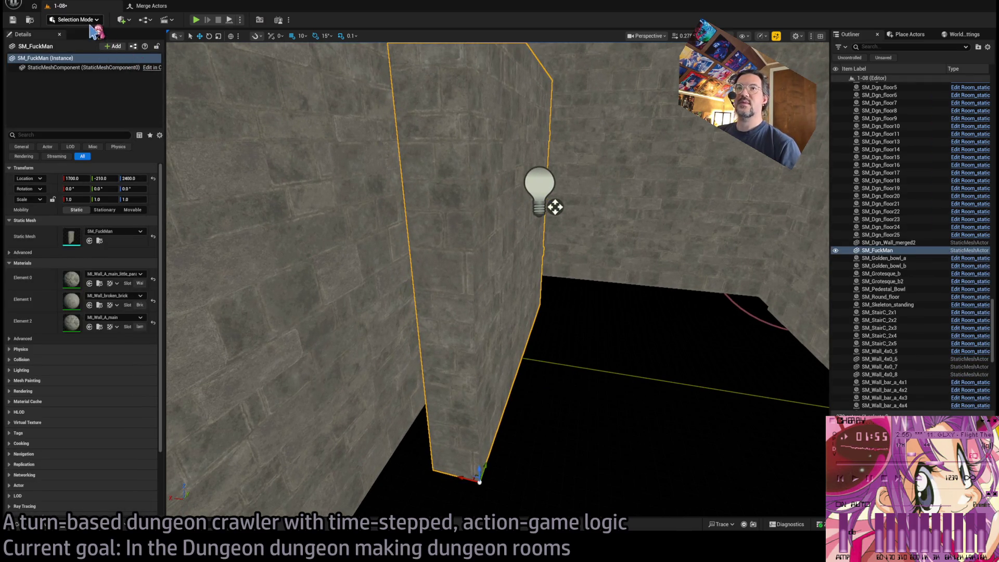
{"action": "key", "text": "bracketright"}
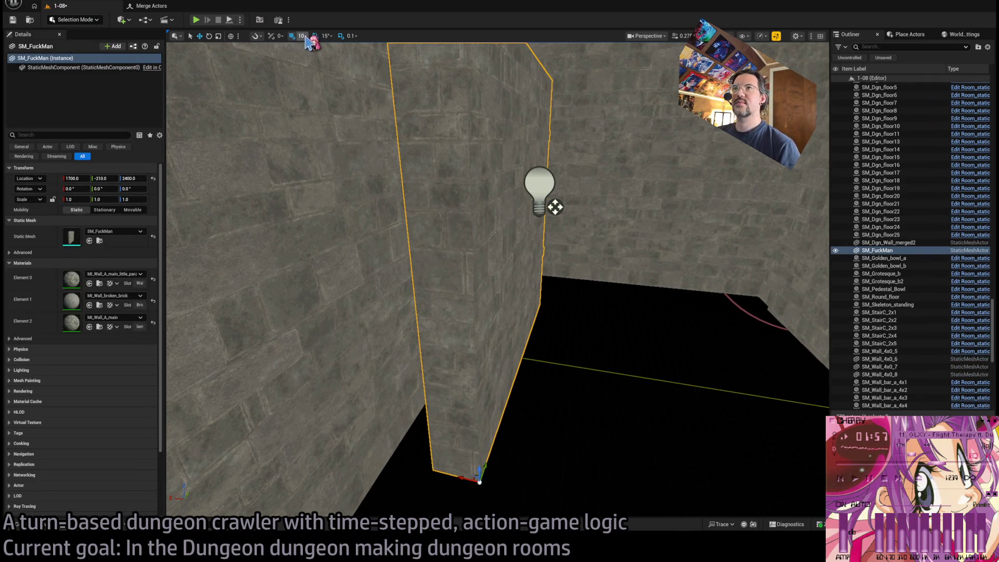
Set the wall's Location Y to -200 and switch the editor to Modeling Mode.
{"action": "left_click", "coordinate": [88, 179]}
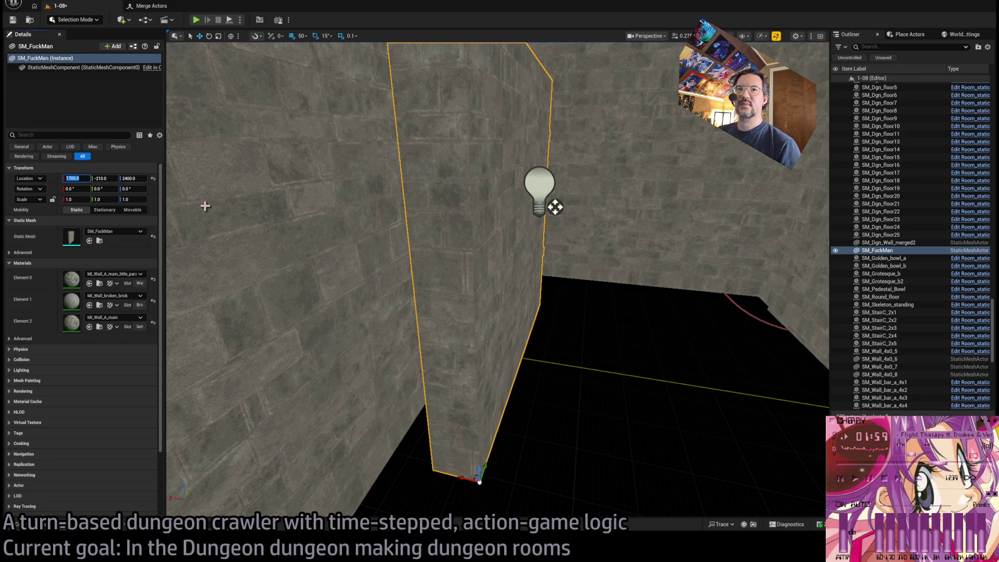
{"action": "key", "text": "Tab"}
{"action": "type", "text": "-200"}
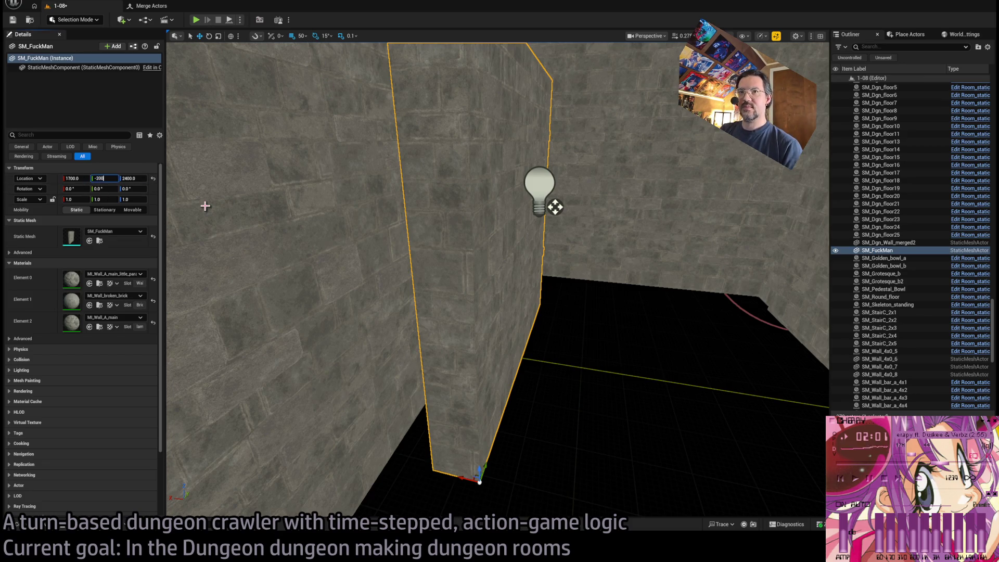
{"action": "key", "text": "Tab"}
{"action": "key", "text": "Return"}
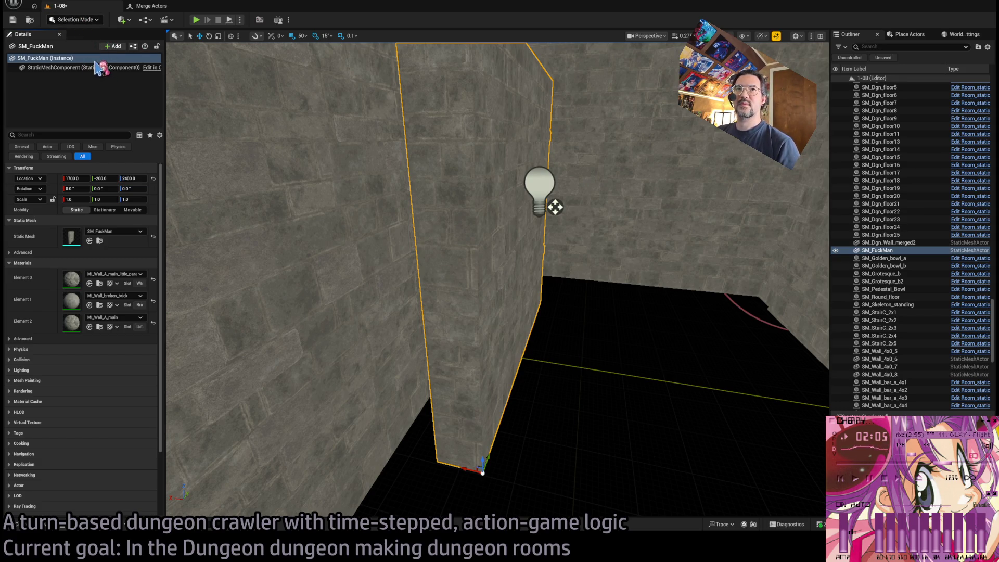
{"action": "key", "text": "shift+5"}
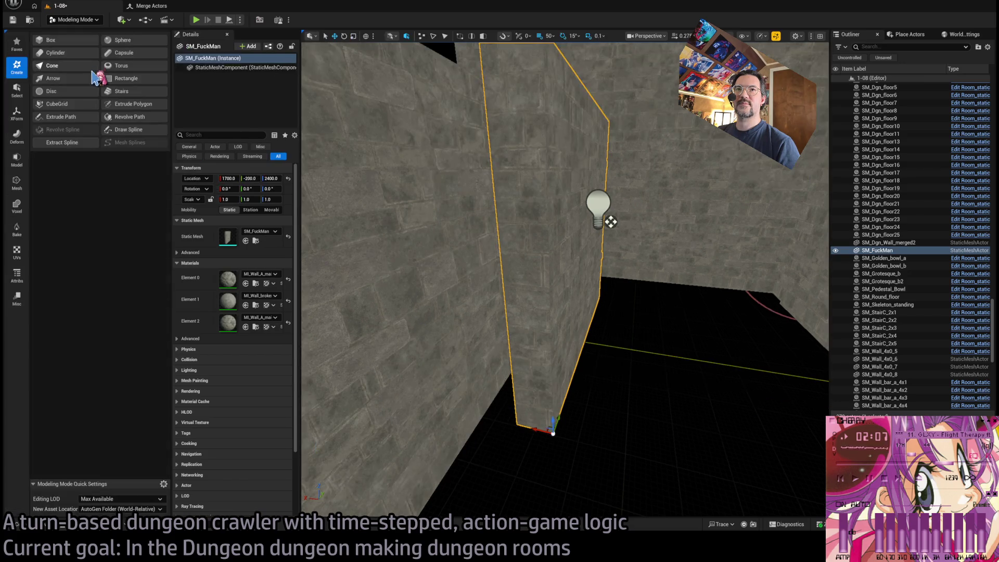
Use XForm > Edit Pivot to move the wall's pivot to its bottom corner and accept.
{"action": "left_click", "coordinate": [17, 112]}
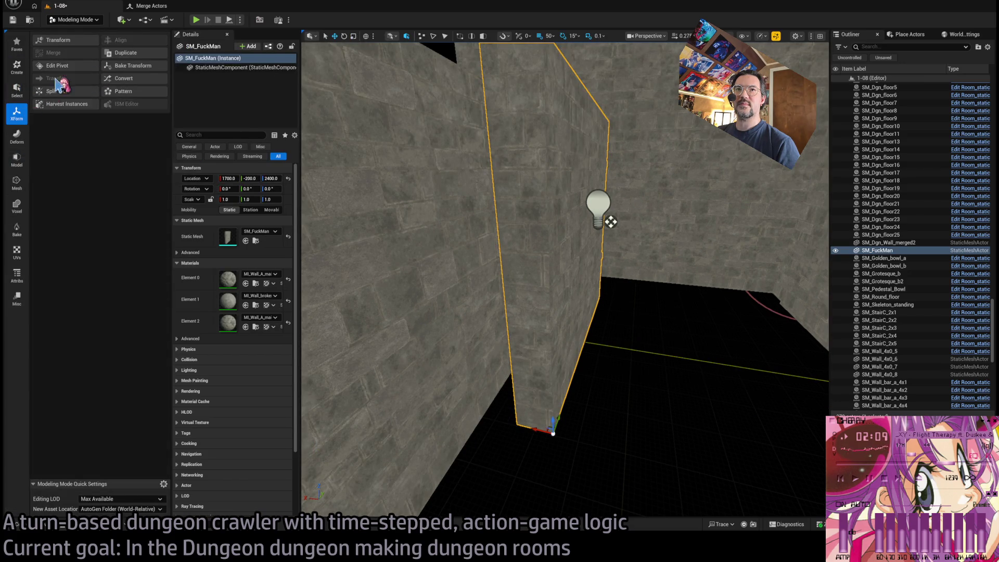
{"action": "left_click", "coordinate": [83, 65]}
{"action": "left_click_drag", "start_coordinate": [573, 440], "coordinate": [531, 422]}
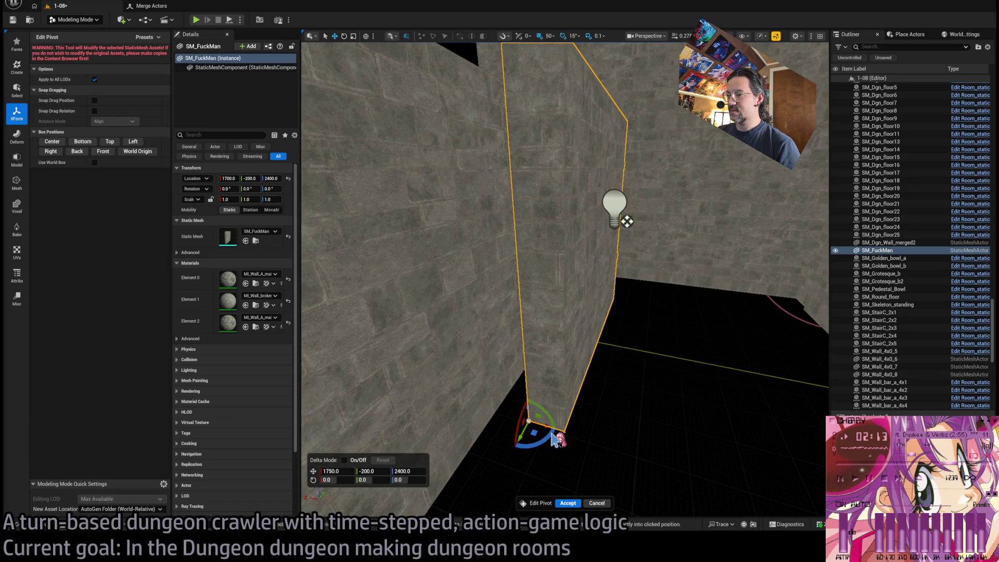
{"action": "left_click", "coordinate": [567, 503]}
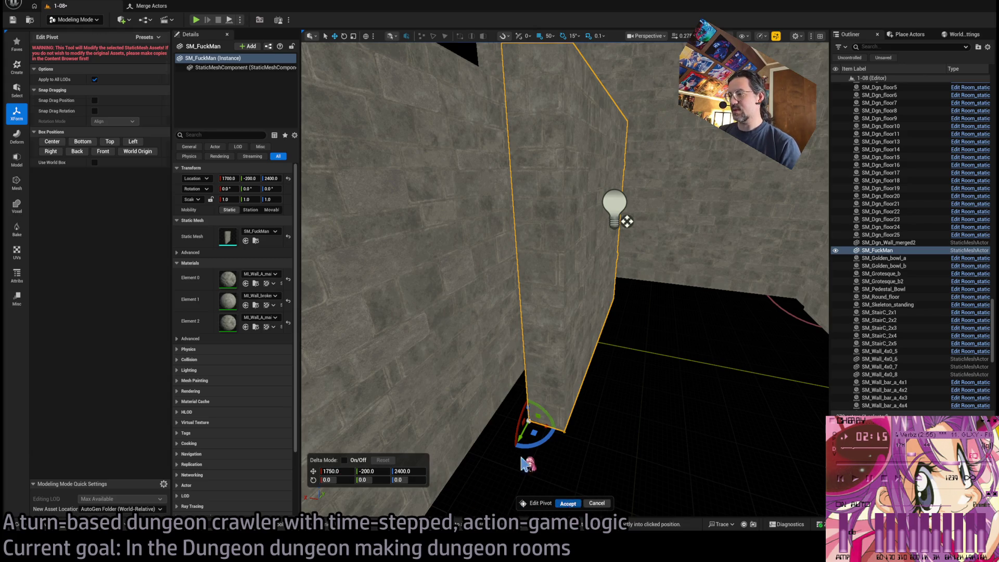
Open the Merged meshes folder and pick the Dgn_Wall_scuffed asset.
{"action": "left_click_drag", "start_coordinate": [497, 197], "coordinate": [484, 182]}
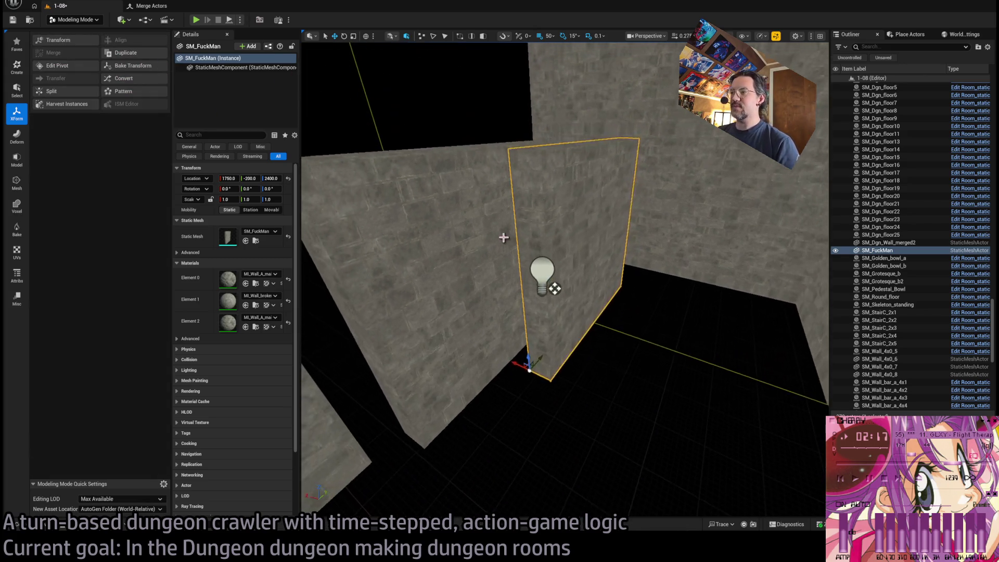
{"action": "left_click", "coordinate": [52, 523]}
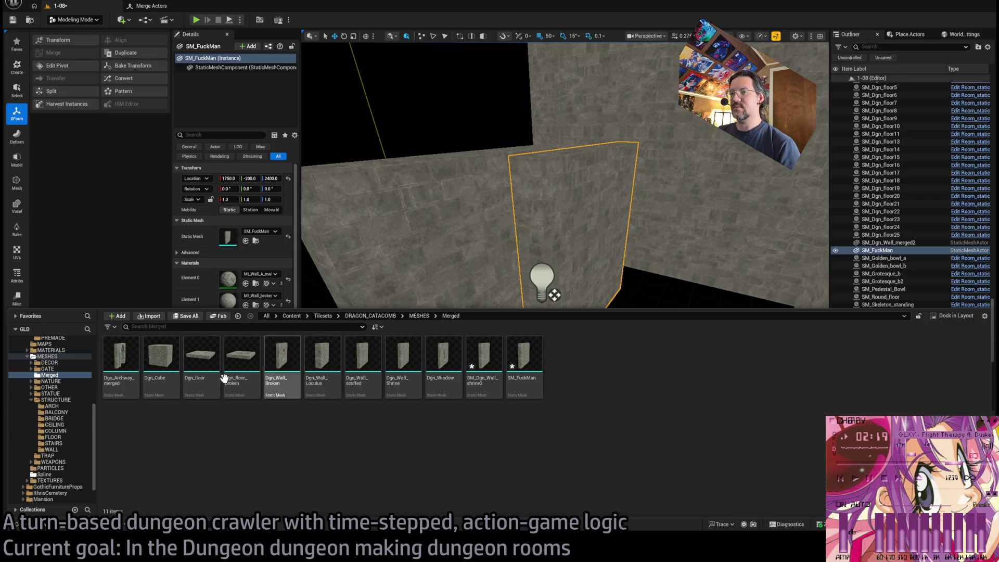
{"action": "left_click", "coordinate": [363, 365]}
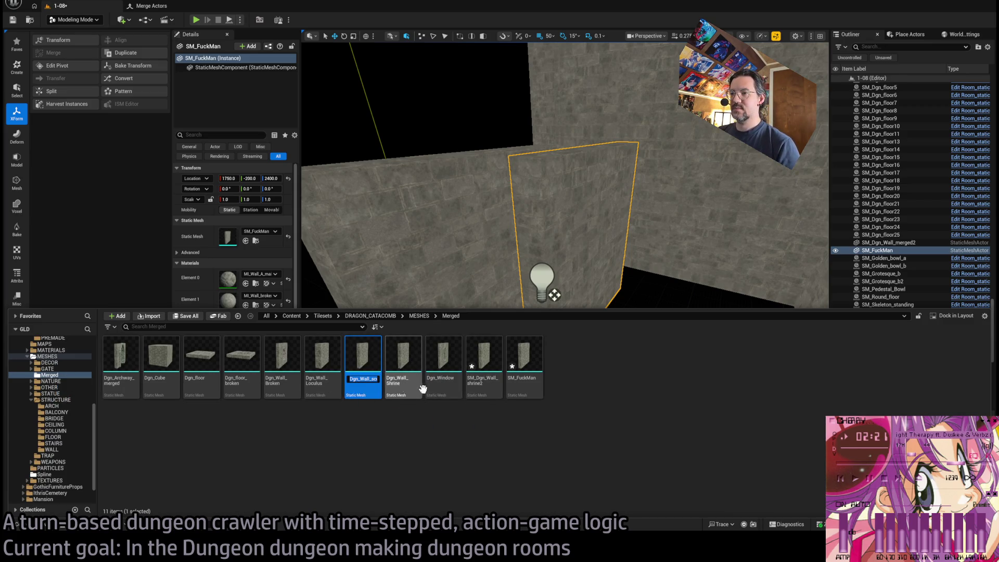
Rename the custom wall mesh asset to Dgn_Wall.
{"action": "left_click", "coordinate": [525, 364]}
{"action": "key", "text": "F2"}
{"action": "type", "text": "Dgn_Wall_scuffed"}
{"action": "key", "text": "BackSpace"}
{"action": "key", "text": "BackSpace"}
{"action": "key", "text": "BackSpace"}
{"action": "key", "text": "Return"}
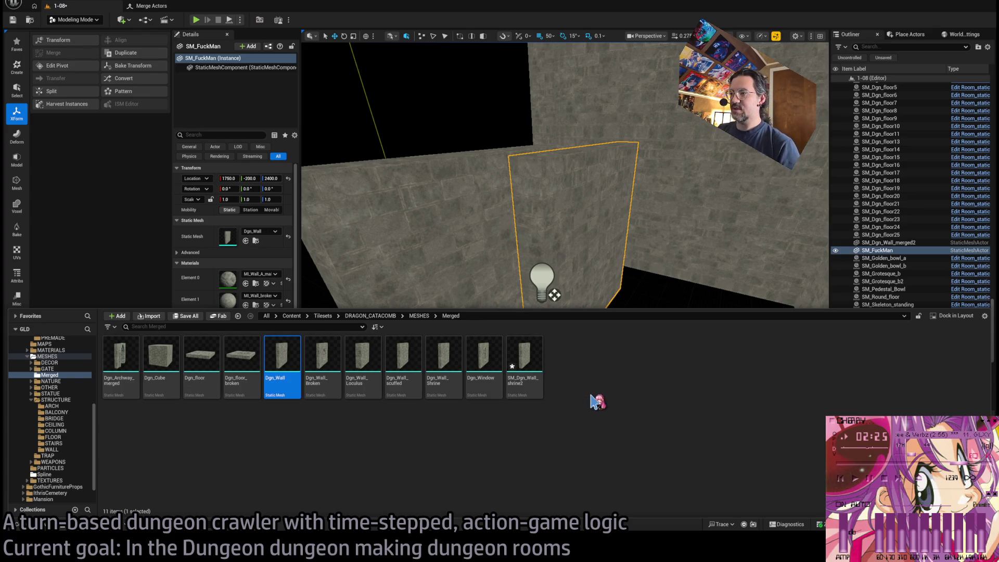
Delete the Dgn_Wall_scuffed asset from the Merged folder.
{"action": "left_click", "coordinate": [437, 361]}
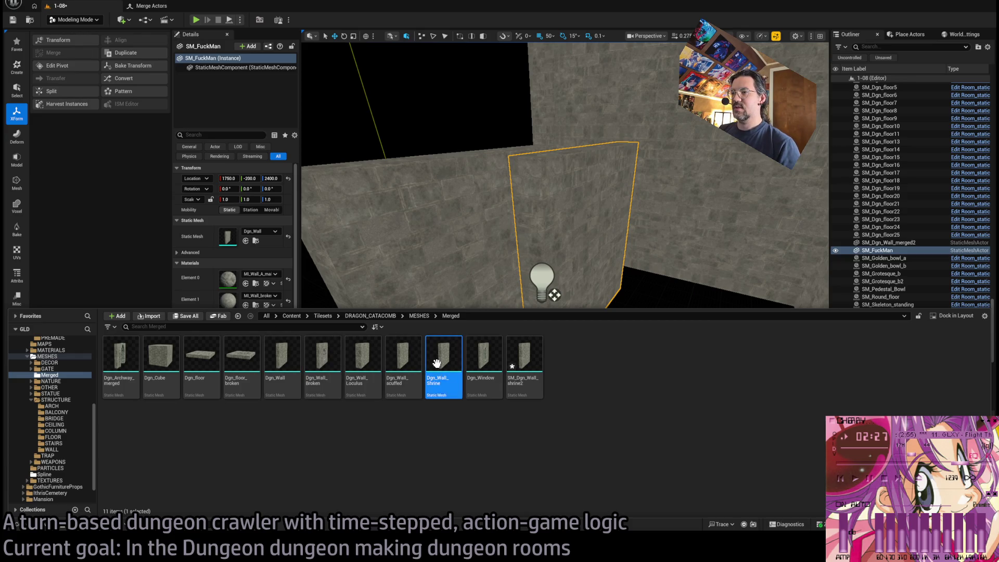
{"action": "left_click", "coordinate": [408, 362]}
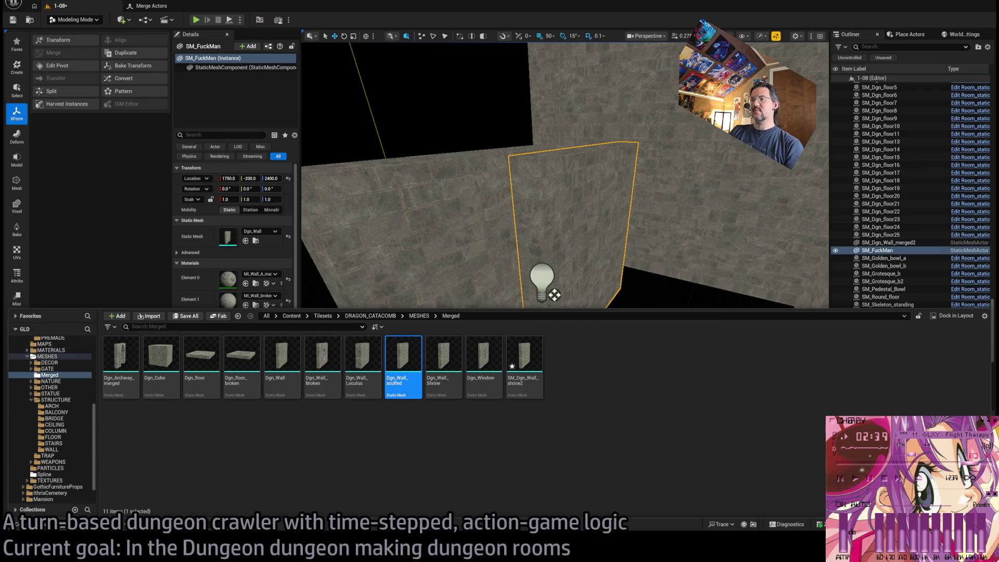
{"action": "key", "text": "Delete"}
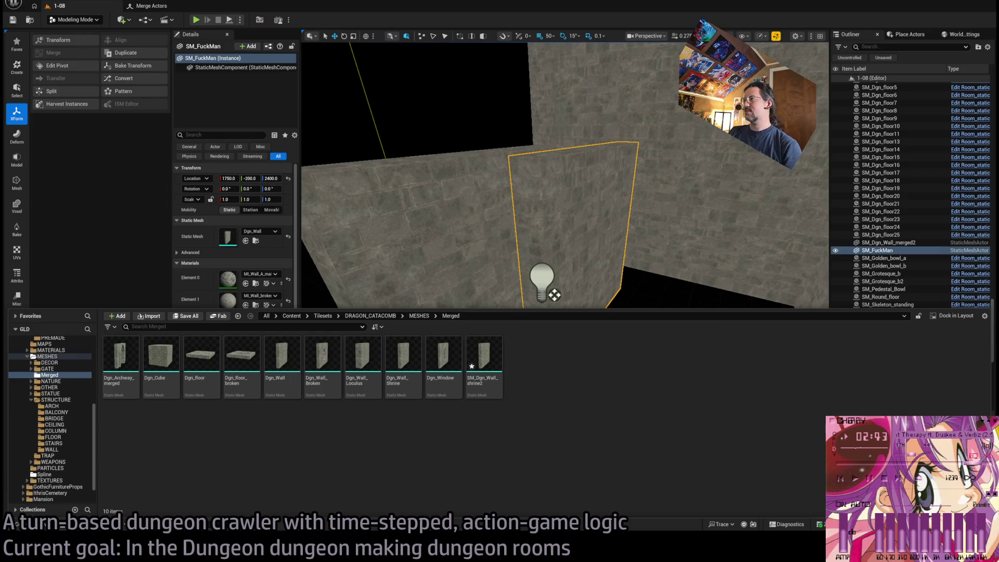
{"action": "right_click", "coordinate": [589, 185]}
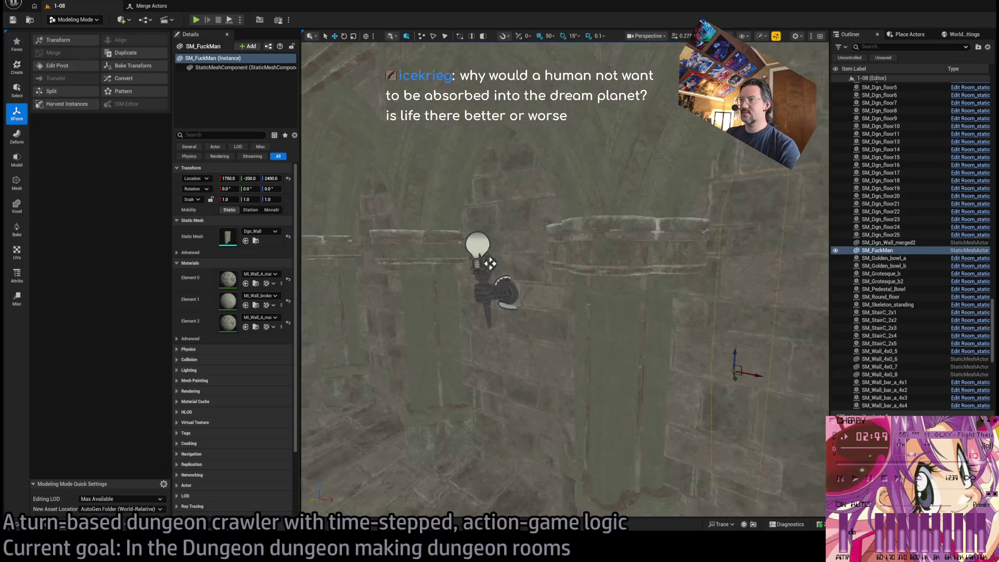
Frame the wall panel, view the room walls from a new angle, then switch to Chrome.
{"action": "key", "text": "f"}
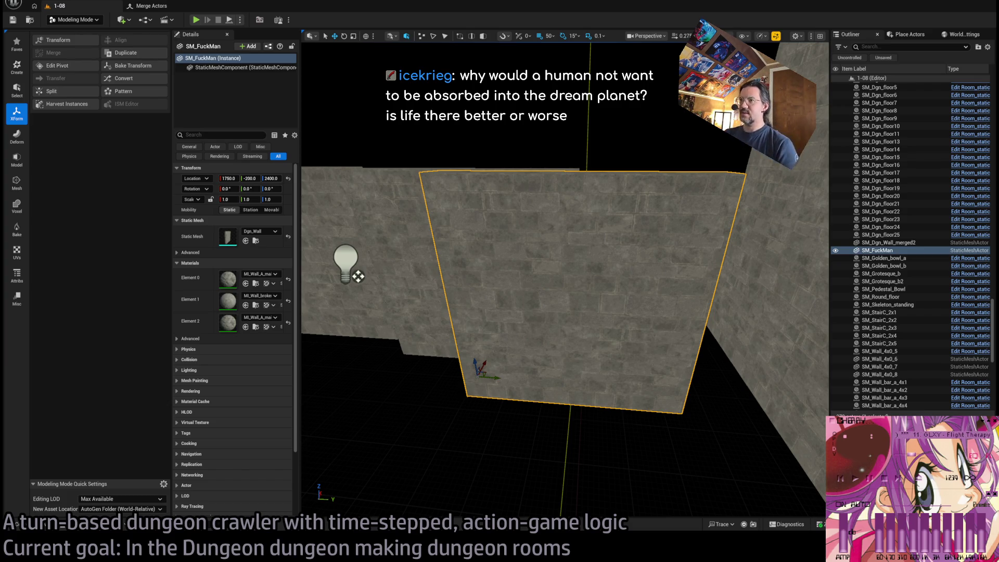
{"action": "mouse_move", "coordinate": [358, 276]}
{"action": "left_mouse_down"}
{"action": "mouse_move", "coordinate": [504, 345]}
{"action": "mouse_move", "coordinate": [524, 370]}
{"action": "mouse_move", "coordinate": [623, 353]}
{"action": "mouse_move", "coordinate": [613, 368]}
{"action": "mouse_move", "coordinate": [558, 297]}
{"action": "left_mouse_up"}
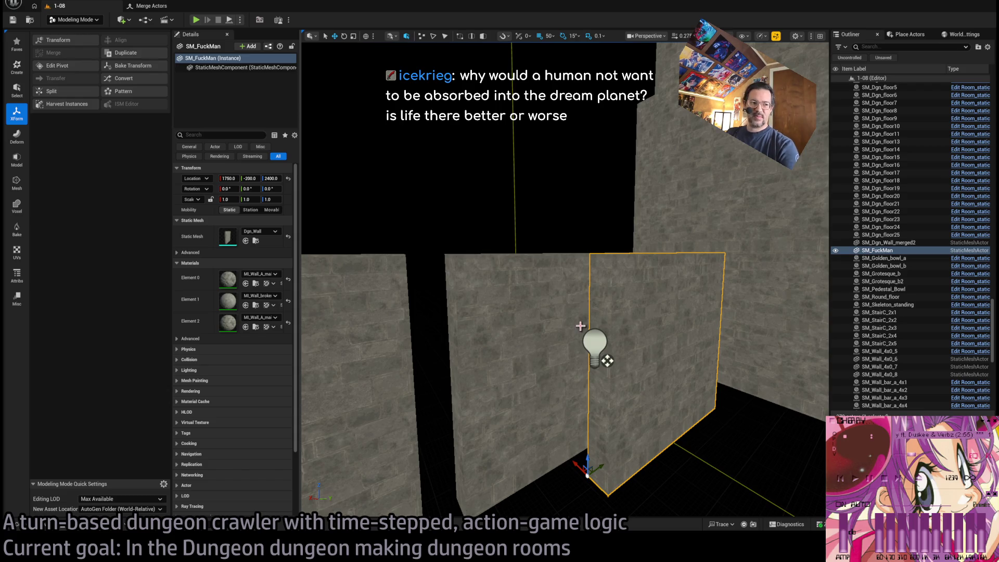
{"action": "key", "text": "alt+Tab"}
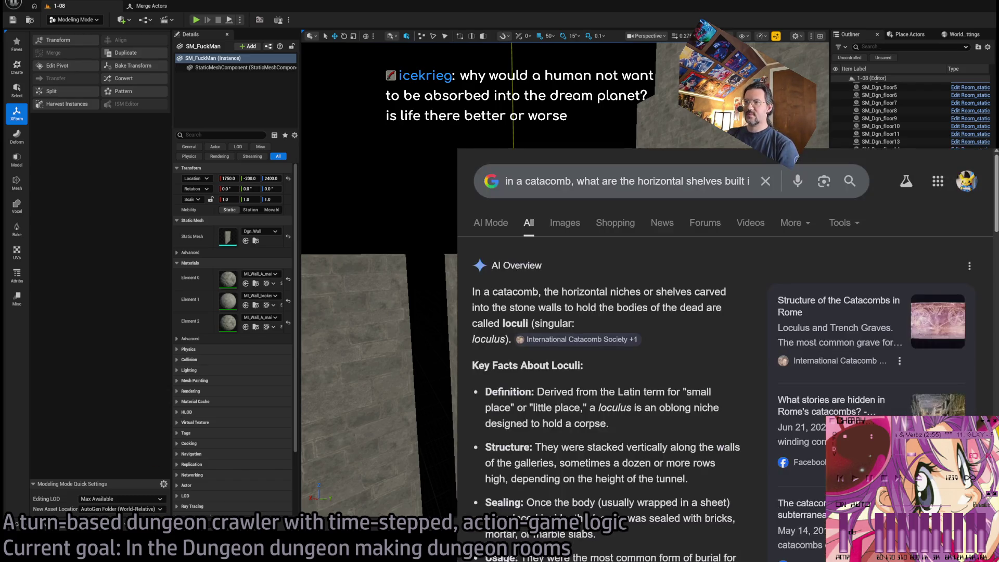
Go to Google Docs in a new tab and open the GLD: To-Do document from Recent.
{"action": "key", "text": "ctrl+t"}
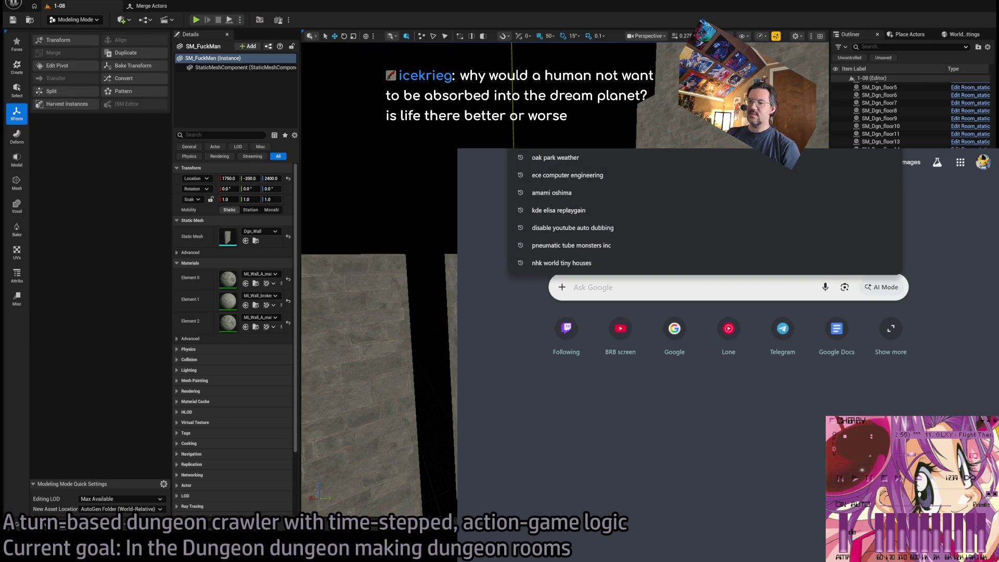
{"action": "type", "text": "docs"}
{"action": "key", "text": "Return"}
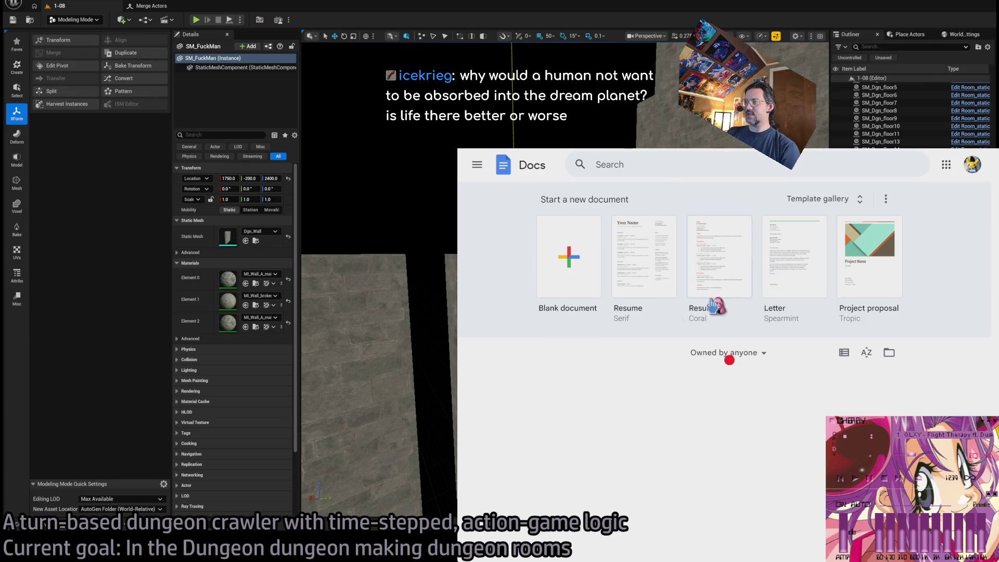
{"action": "scroll", "coordinate": [513, 284], "scroll_direction": "down", "scroll_amount": 3}
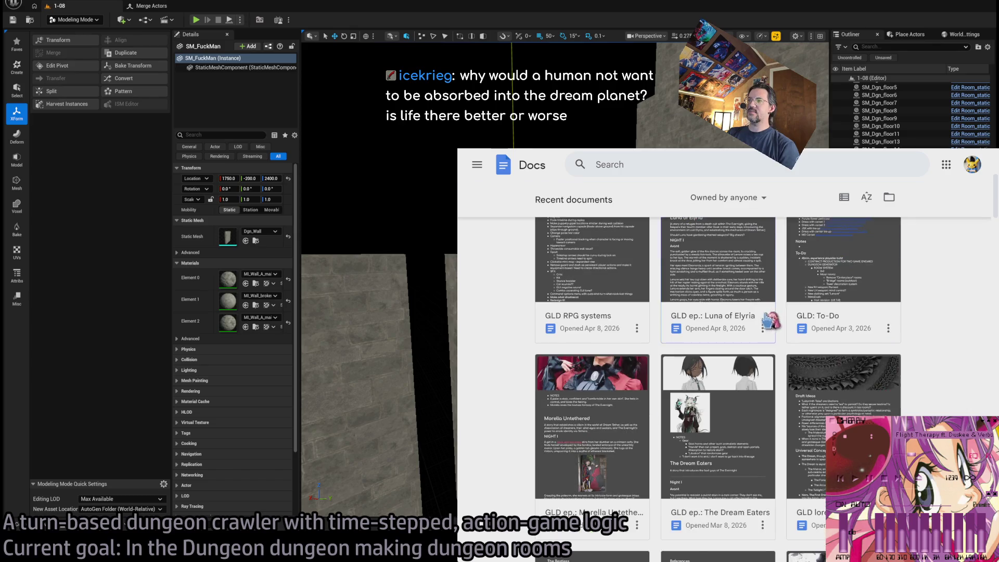
{"action": "left_click", "coordinate": [900, 282]}
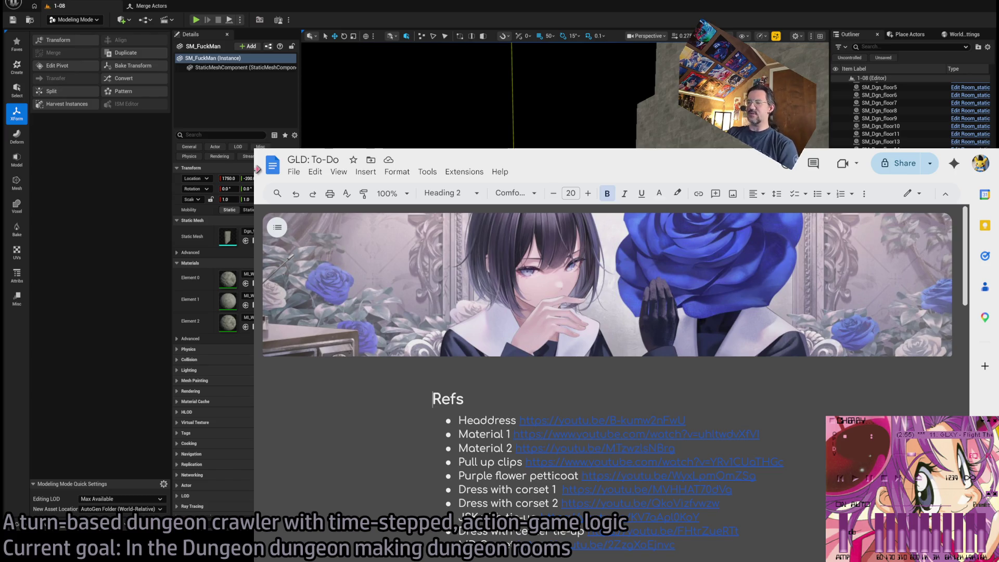
Resize and snap the Docs window, then return to the catacomb shelves search tab.
{"action": "mouse_move", "coordinate": [257, 168]}
{"action": "left_mouse_down"}
{"action": "mouse_move", "coordinate": [468, 168]}
{"action": "mouse_move", "coordinate": [274, 168]}
{"action": "left_mouse_up"}
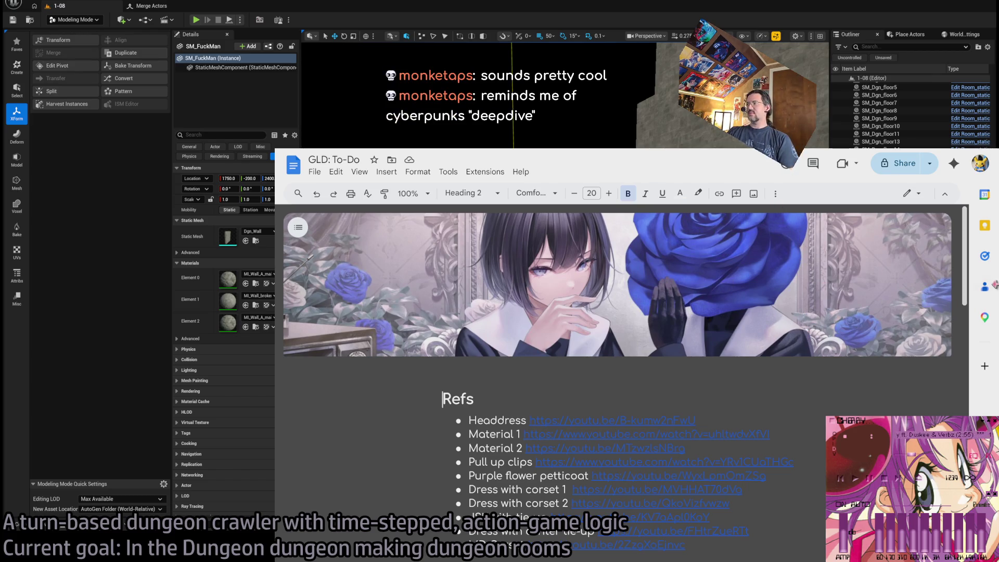
{"action": "key", "text": "super+Right"}
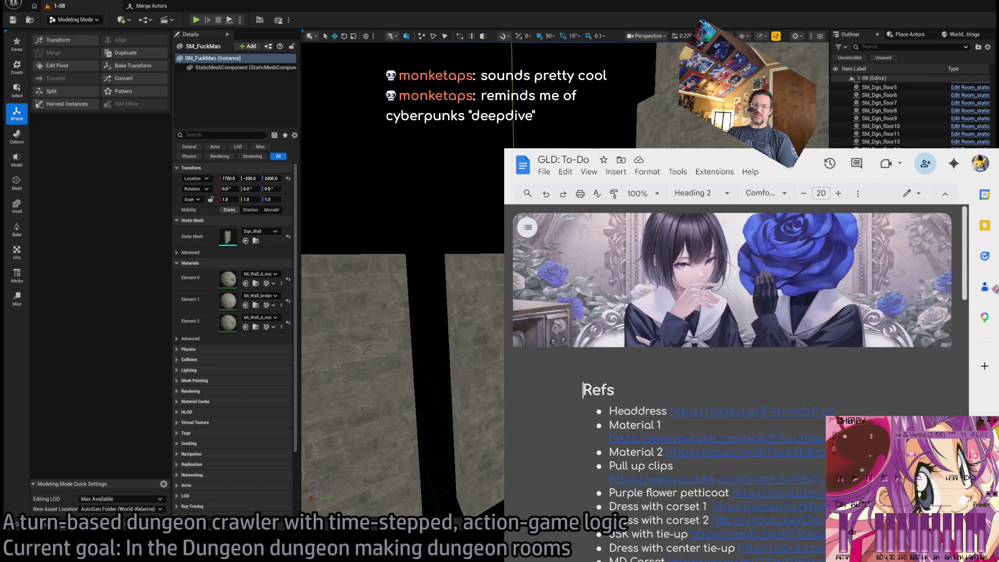
{"action": "key", "text": "super+Left"}
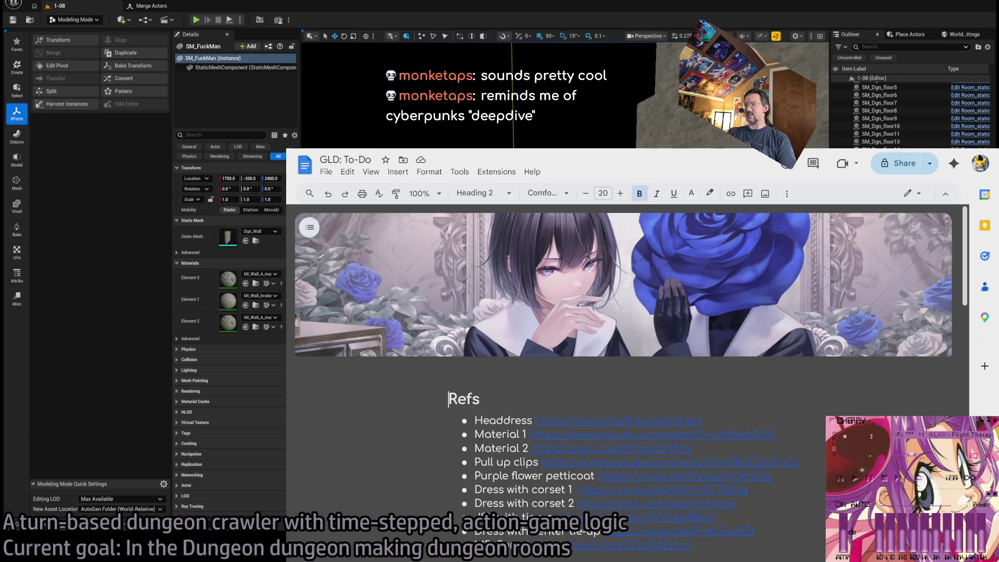
{"action": "key", "text": "ctrl+Tab"}
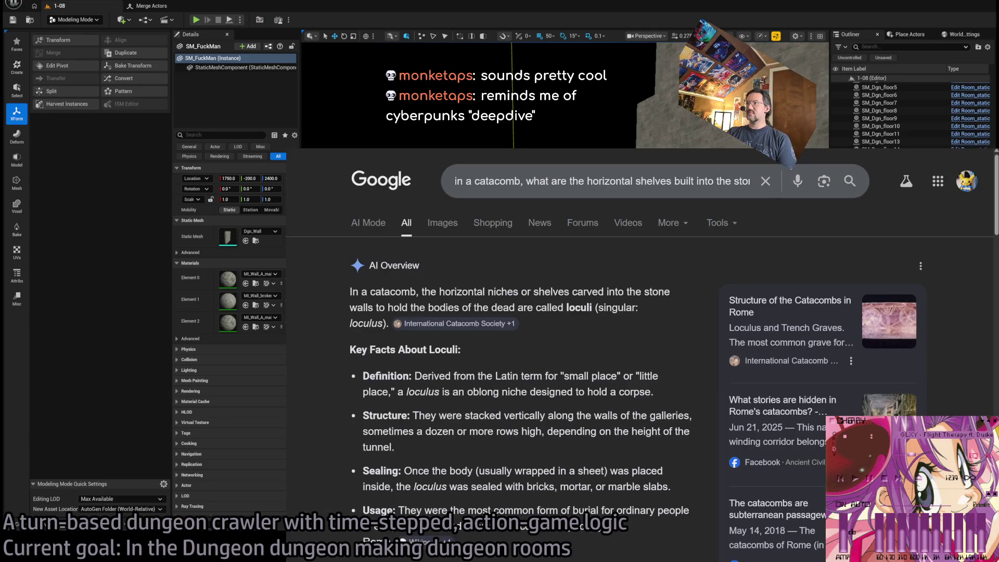
Leave the catacomb search results in Chrome and return to the Unreal level viewport.
{"action": "key", "text": "alt+Tab"}
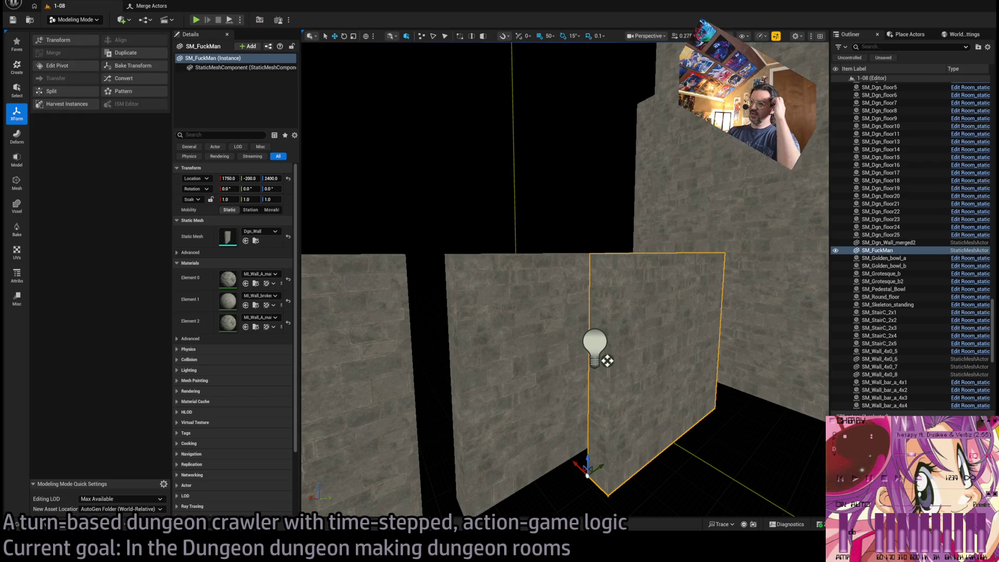
Nudge the freestanding wall panel along X, then zoom in and out to inspect it.
{"action": "mouse_move", "coordinate": [585, 471]}
{"action": "left_mouse_down"}
{"action": "mouse_move", "coordinate": [567, 449]}
{"action": "mouse_move", "coordinate": [584, 460]}
{"action": "left_mouse_up"}
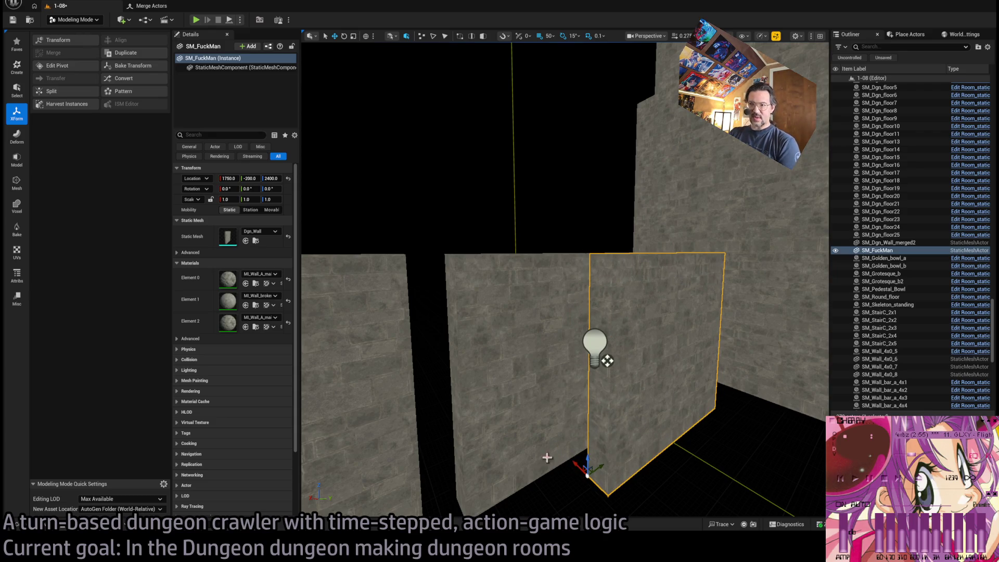
{"action": "scroll", "coordinate": [592, 343], "scroll_direction": "down", "scroll_amount": 1}
{"action": "scroll", "coordinate": [607, 343], "scroll_direction": "up", "scroll_amount": 3}
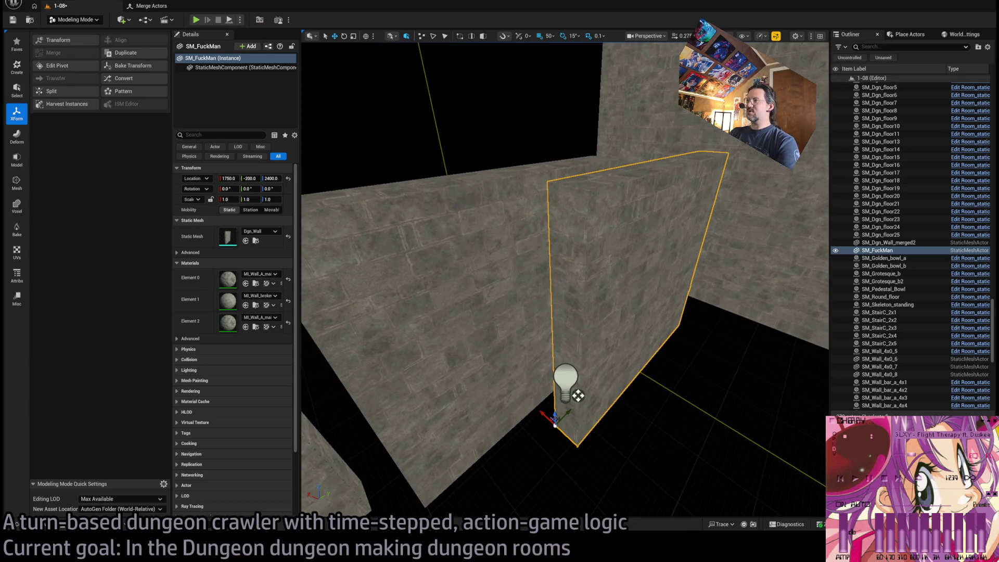
{"action": "scroll", "coordinate": [607, 343], "scroll_direction": "up", "scroll_amount": 5}
{"action": "scroll", "coordinate": [505, 308], "scroll_direction": "down", "scroll_amount": 5}
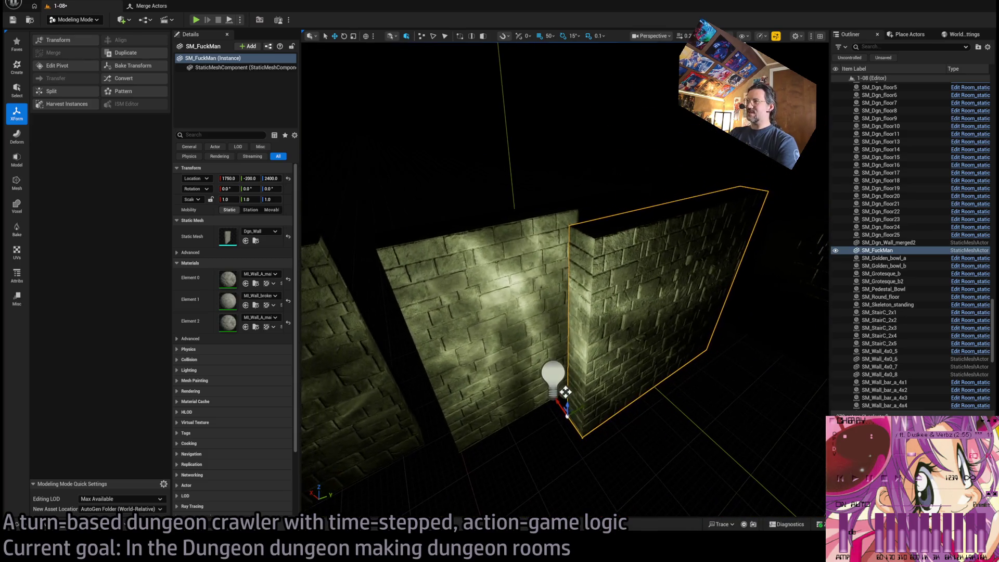
Switch the viewport to Unlit display and turn the view to face the walls head-on.
{"action": "key", "text": "alt+3"}
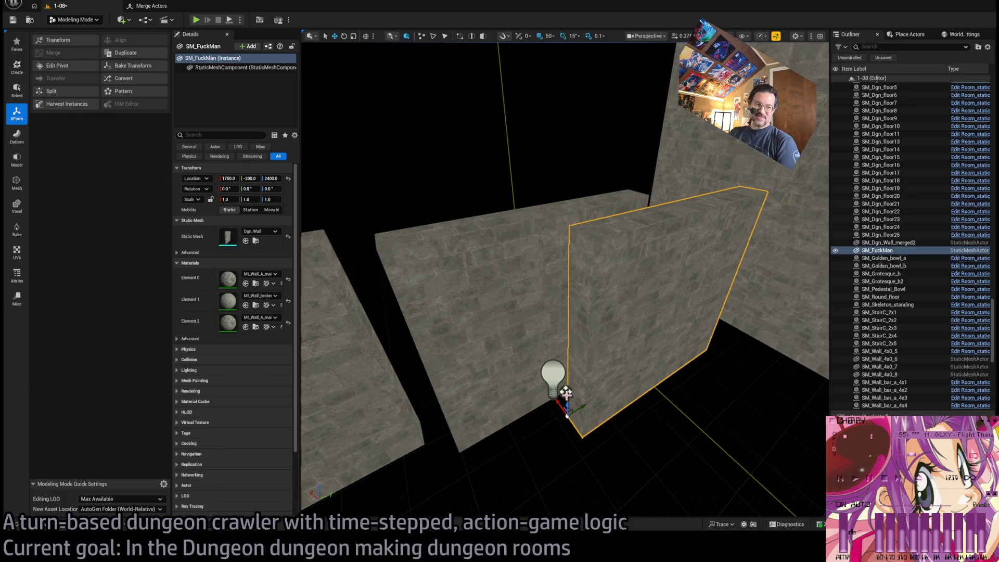
{"action": "left_click_drag", "start_coordinate": [442, 329], "coordinate": [451, 330]}
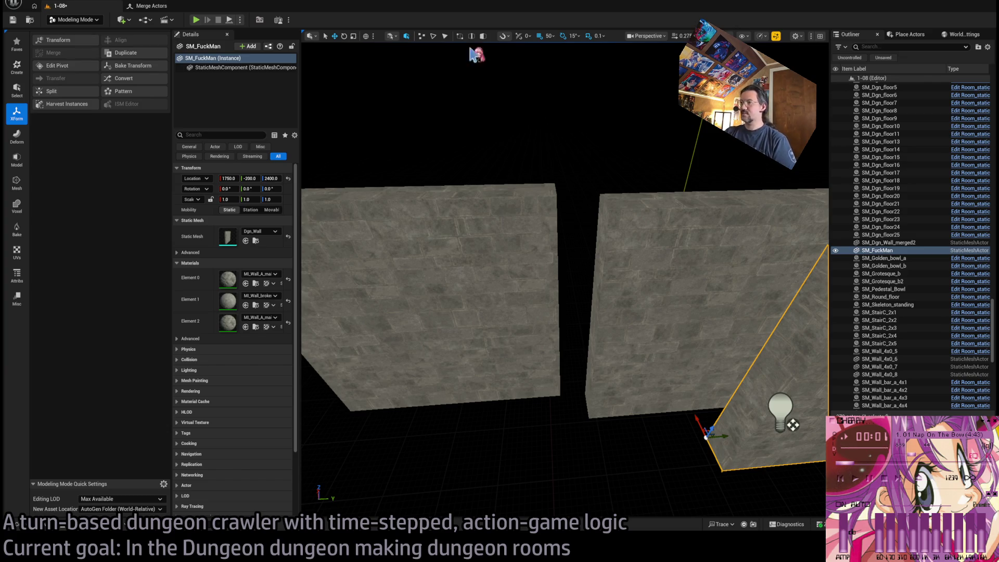
Frame and orbit around the right wall, reselecting it after picking the middle wall.
{"action": "key", "text": "f"}
{"action": "mouse_move", "coordinate": [583, 261]}
{"action": "left_mouse_down"}
{"action": "mouse_move", "coordinate": [435, 258]}
{"action": "mouse_move", "coordinate": [613, 317]}
{"action": "left_mouse_up"}
{"action": "left_click", "coordinate": [562, 303]}
{"action": "left_click", "coordinate": [618, 313]}
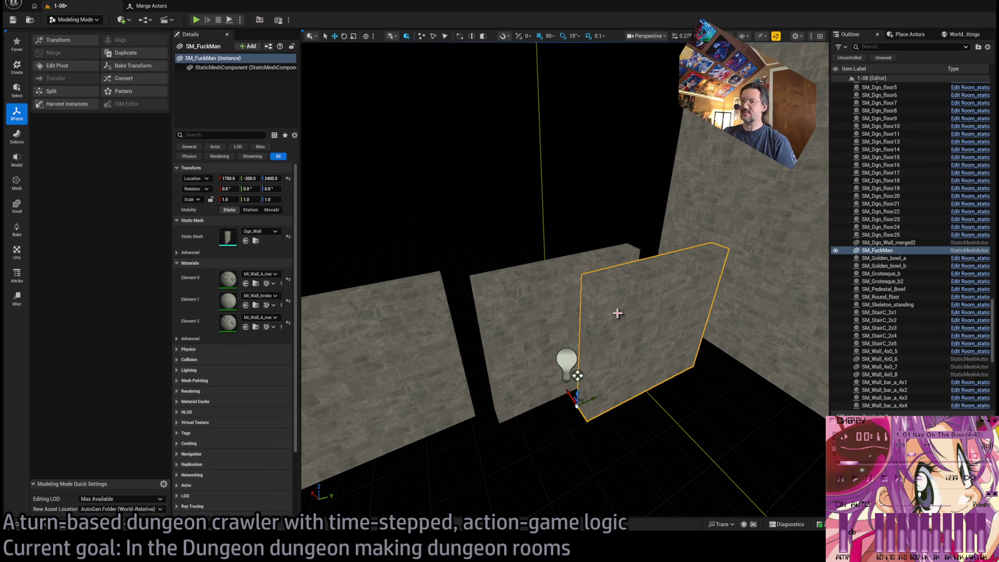
{"action": "left_click_drag", "start_coordinate": [591, 320], "coordinate": [552, 320]}
Shift the right wall 50 units along X to 1800 and view the seam from other angles.
{"action": "left_click_drag", "start_coordinate": [578, 440], "coordinate": [572, 424]}
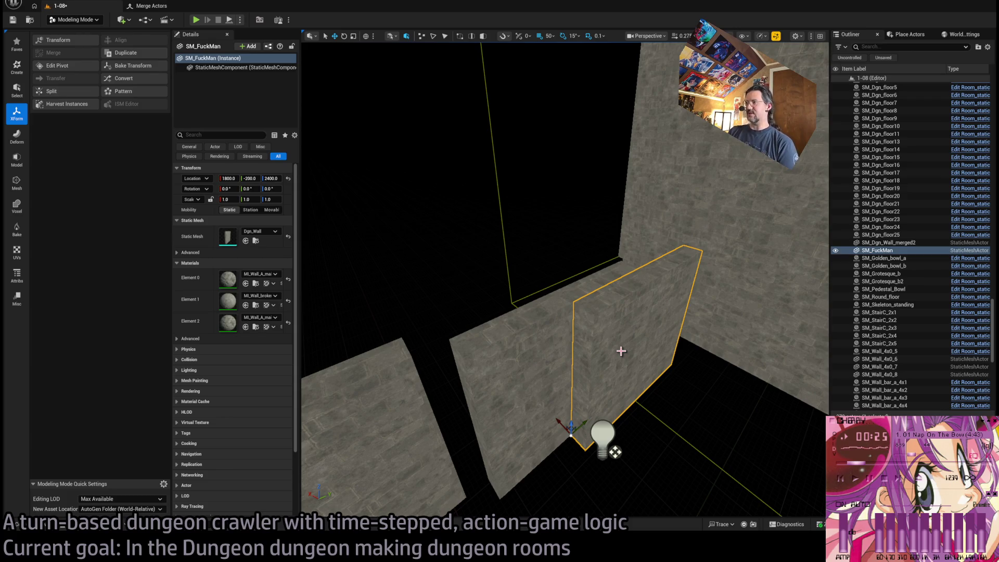
{"action": "mouse_move", "coordinate": [621, 351]}
{"action": "left_mouse_down"}
{"action": "mouse_move", "coordinate": [621, 320]}
{"action": "mouse_move", "coordinate": [615, 350]}
{"action": "left_mouse_up"}
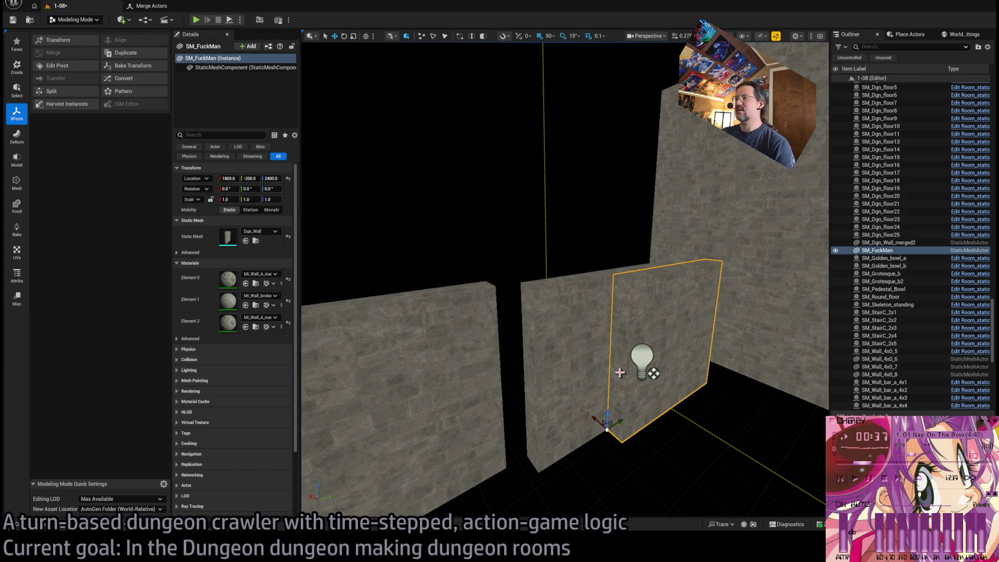
{"action": "mouse_move", "coordinate": [597, 415]}
{"action": "left_mouse_down"}
{"action": "mouse_move", "coordinate": [612, 411]}
{"action": "mouse_move", "coordinate": [549, 375]}
{"action": "mouse_move", "coordinate": [596, 379]}
{"action": "mouse_move", "coordinate": [616, 278]}
{"action": "left_mouse_up"}
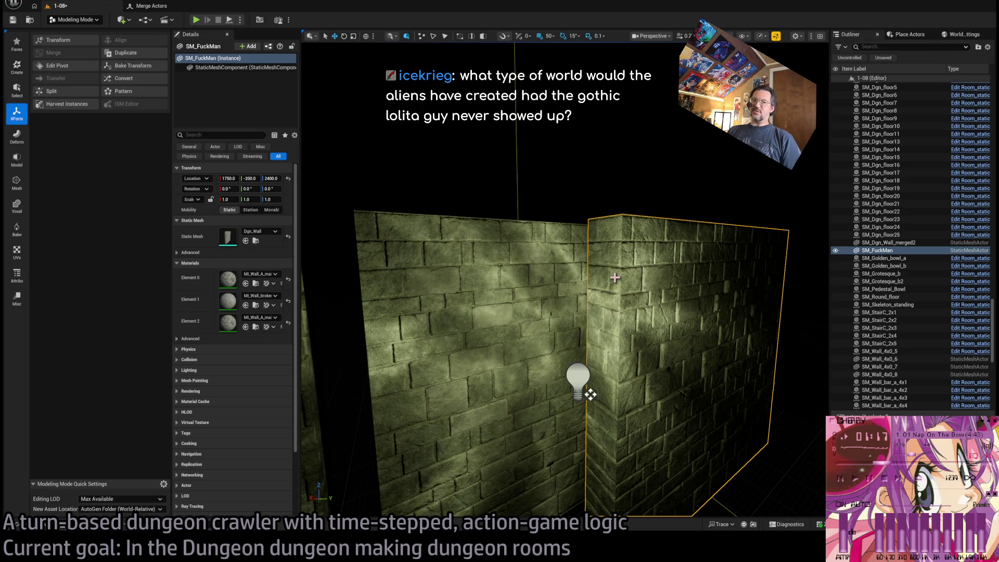
Slide the right wall one 50-unit snap to X 1800 against the middle wall, then deselect.
{"action": "mouse_move", "coordinate": [615, 277]}
{"action": "left_mouse_down"}
{"action": "mouse_move", "coordinate": [615, 240]}
{"action": "mouse_move", "coordinate": [617, 284]}
{"action": "left_mouse_up"}
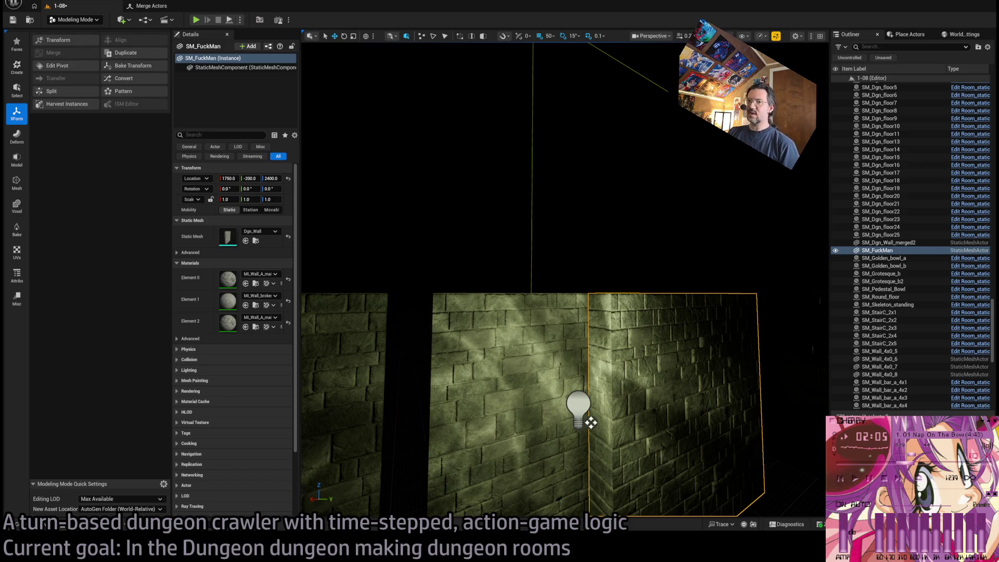
{"action": "scroll", "coordinate": [591, 423], "scroll_direction": "down", "scroll_amount": 5}
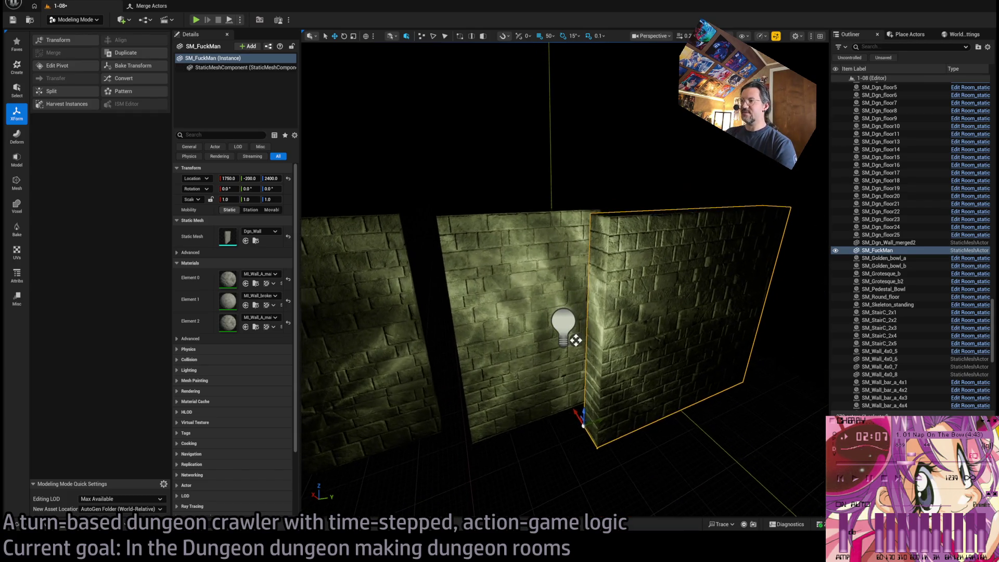
{"action": "left_click_drag", "start_coordinate": [578, 417], "coordinate": [572, 412]}
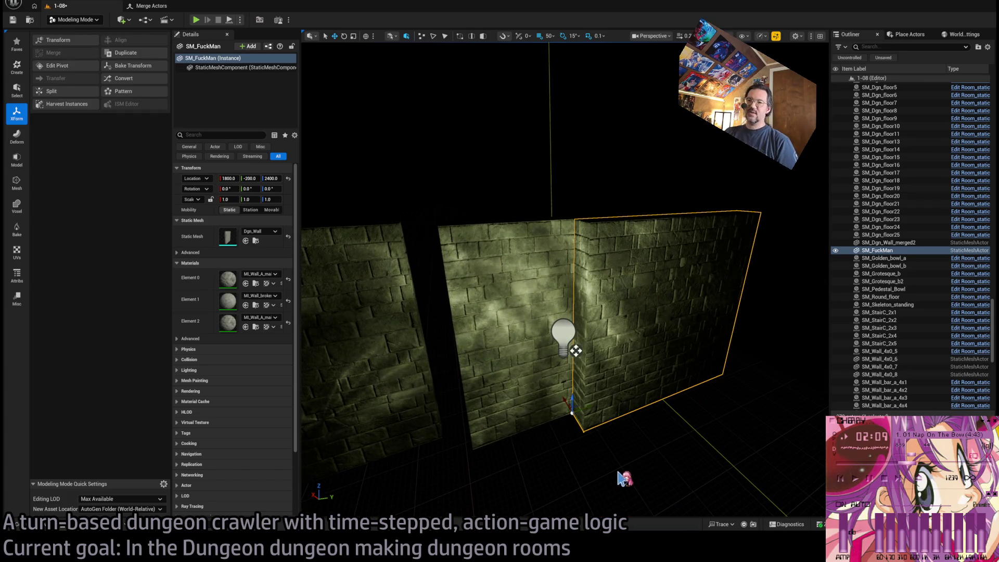
{"action": "key", "text": "Escape"}
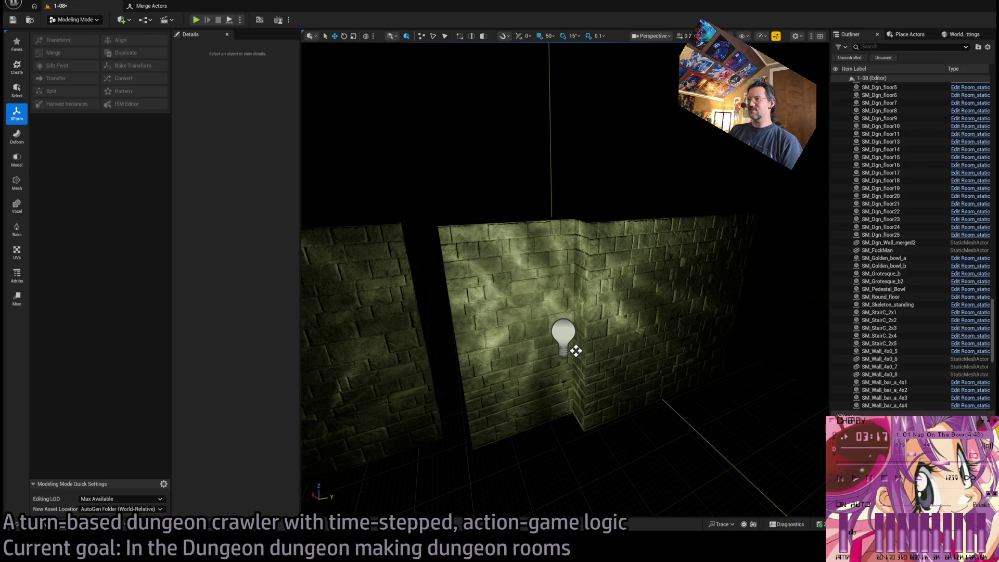
{"action": "left_click", "coordinate": [575, 351]}
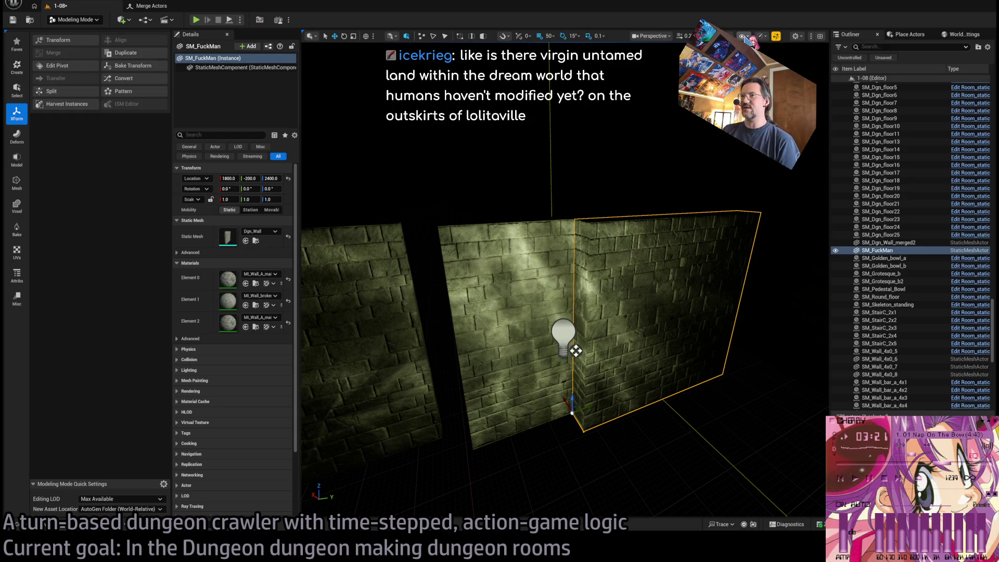
Switch the editor from Modeling Mode to Selection Mode with Shift+1.
{"action": "key", "text": "shift+1"}
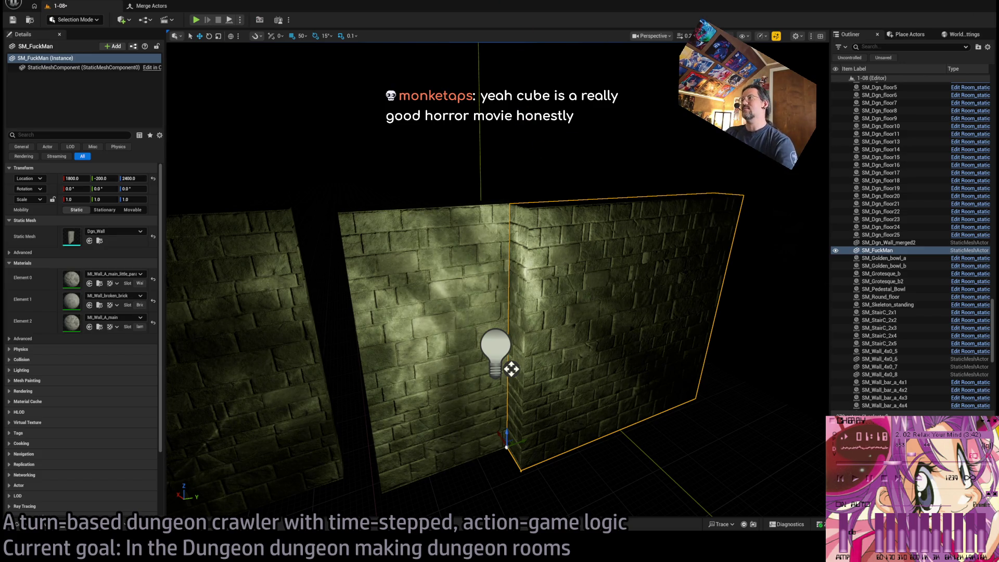
Switch the view to Unlit and briefly open and dismiss the Content Drawer.
{"action": "key", "text": "alt+3"}
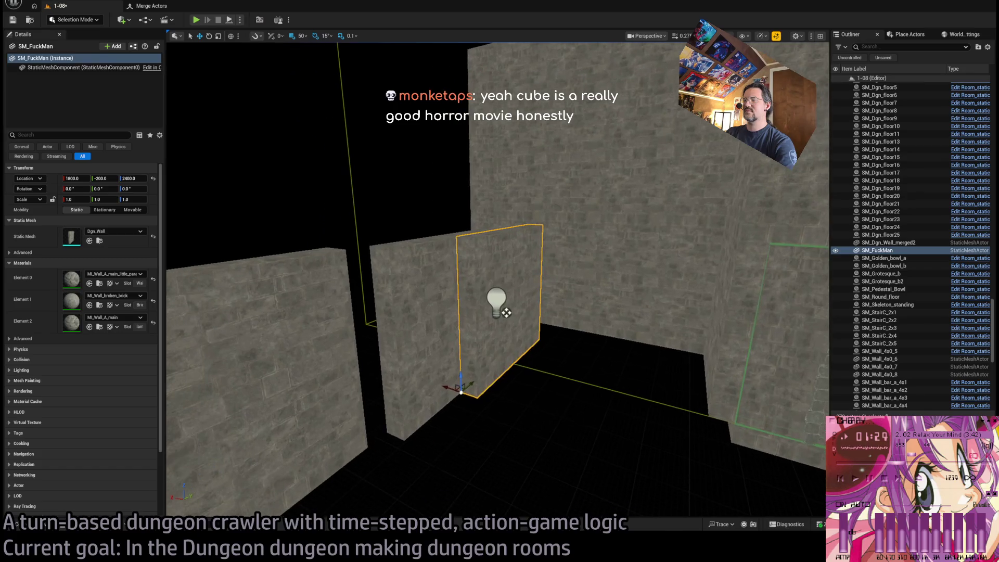
{"action": "scroll", "coordinate": [477, 268], "scroll_direction": "up", "scroll_amount": 5}
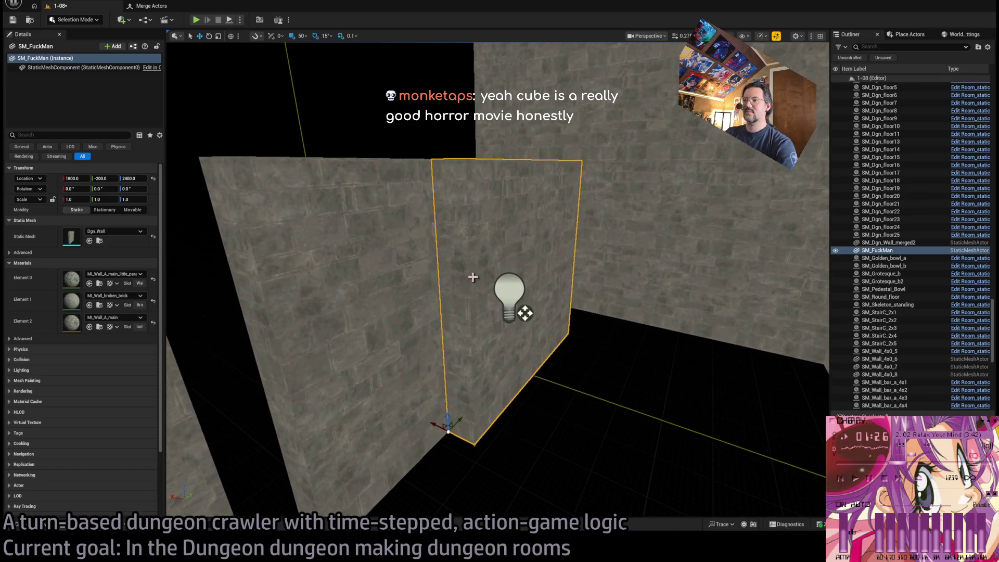
{"action": "left_click", "coordinate": [42, 527]}
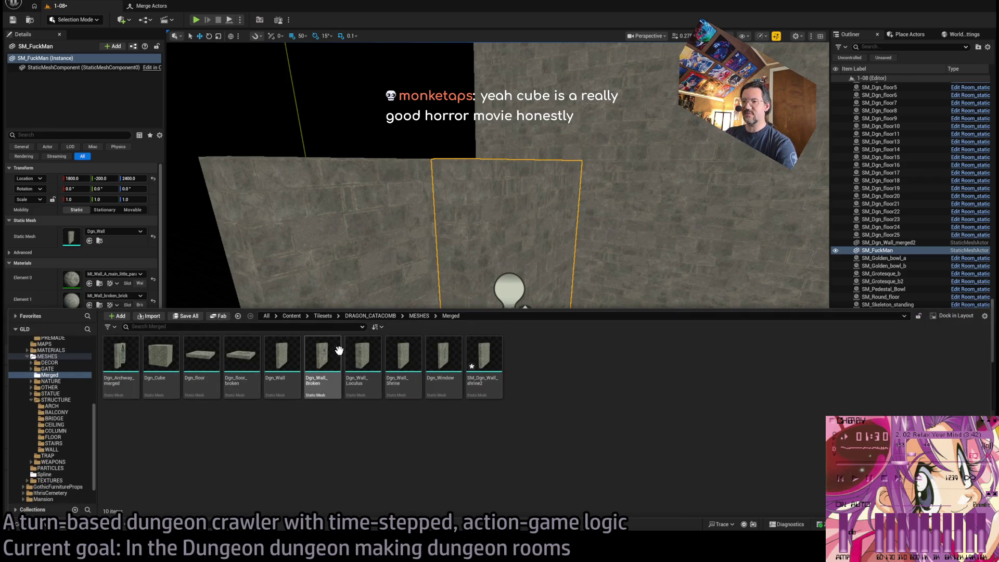
{"action": "left_click", "coordinate": [488, 217]}
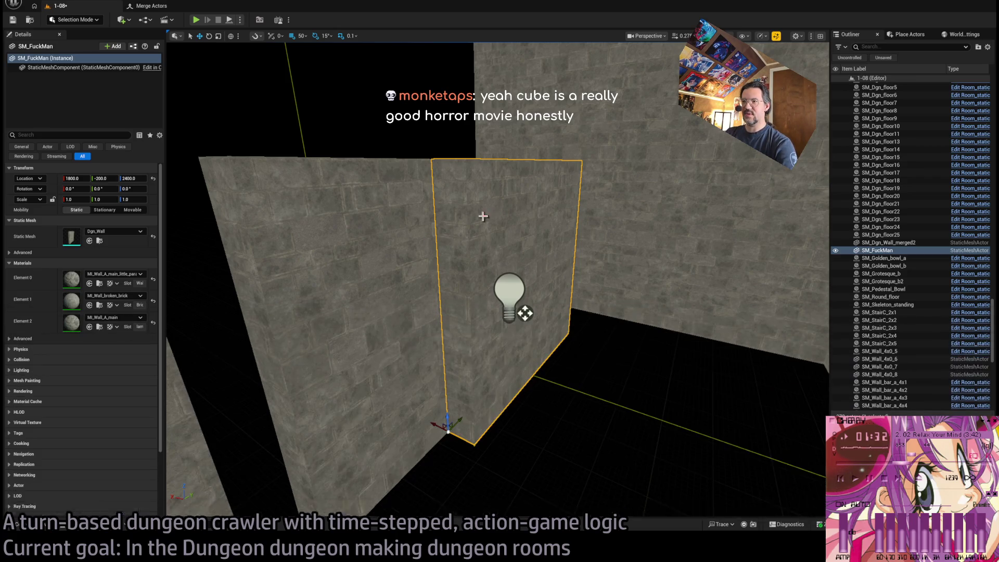
Select and frame the left brick wall, pick SM_Wall_F_4x4_bricks2, and open the Content Drawer.
{"action": "left_click", "coordinate": [401, 348]}
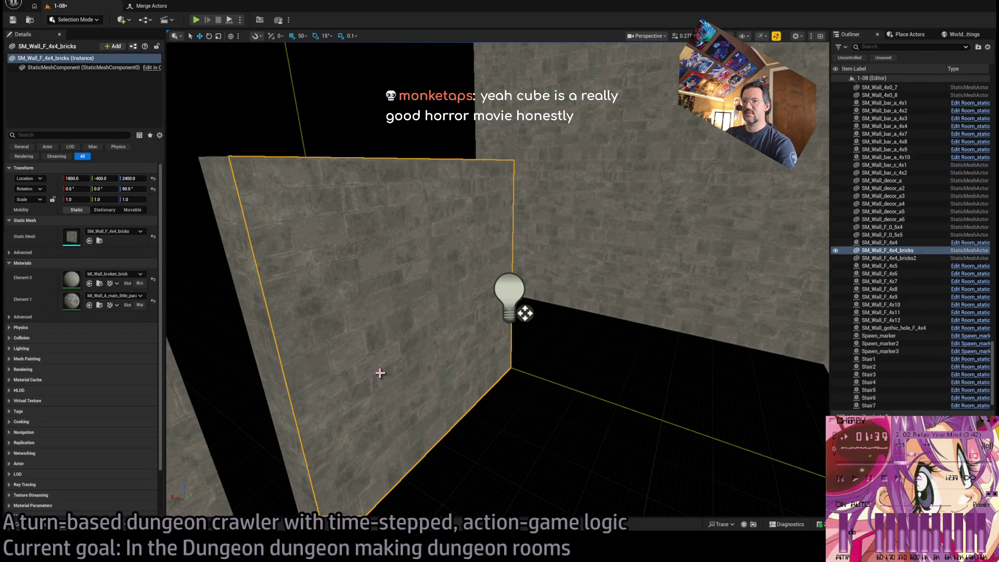
{"action": "key", "text": "f"}
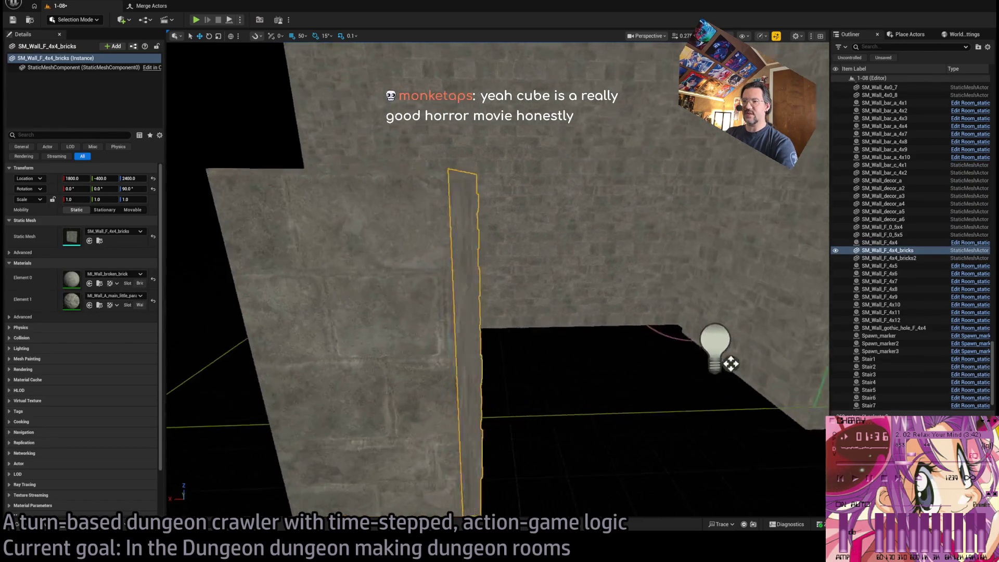
{"action": "left_click", "coordinate": [391, 420]}
{"action": "key", "text": "ctrl+space"}
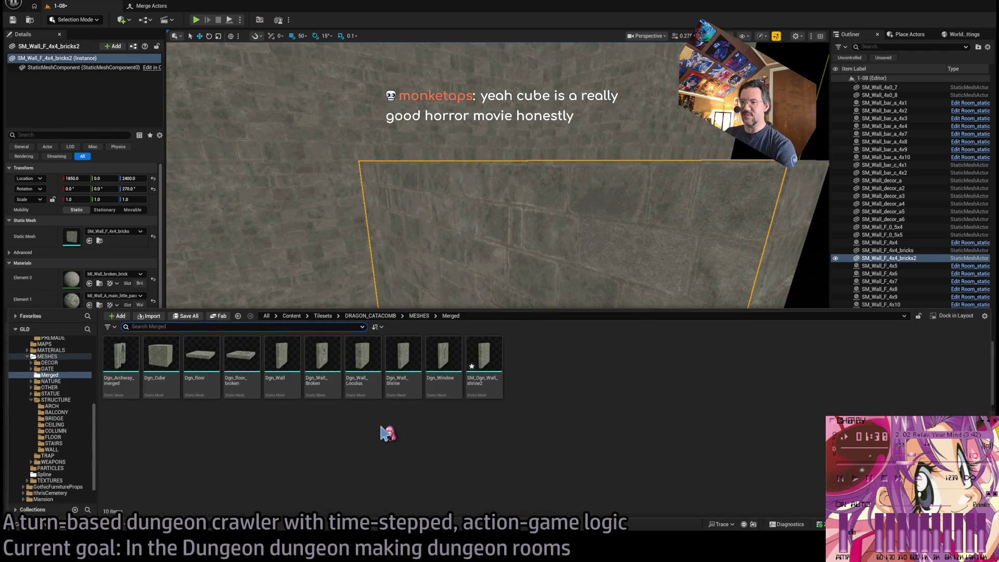
Disable Nanite support on the Dgn_Wall_Broken mesh and return to level 1-08.
{"action": "left_click", "coordinate": [325, 368]}
{"action": "double_click", "coordinate": [325, 367]}
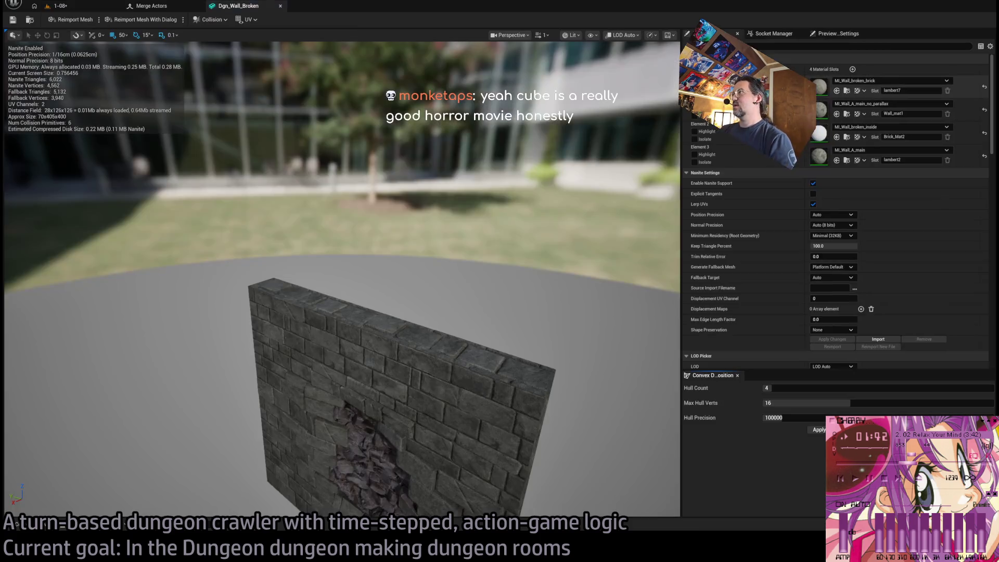
{"action": "left_click", "coordinate": [813, 184]}
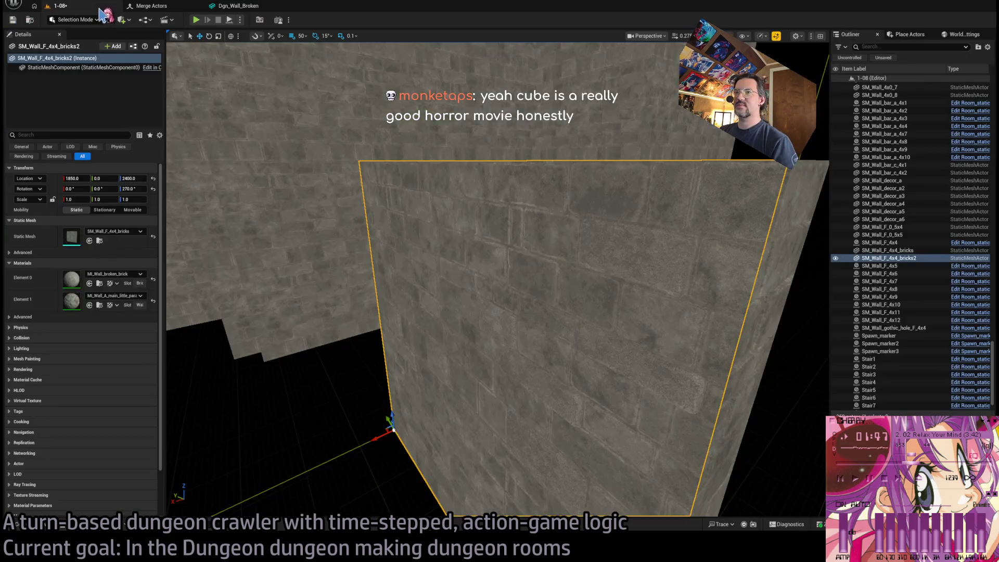
{"action": "left_click", "coordinate": [104, 8]}
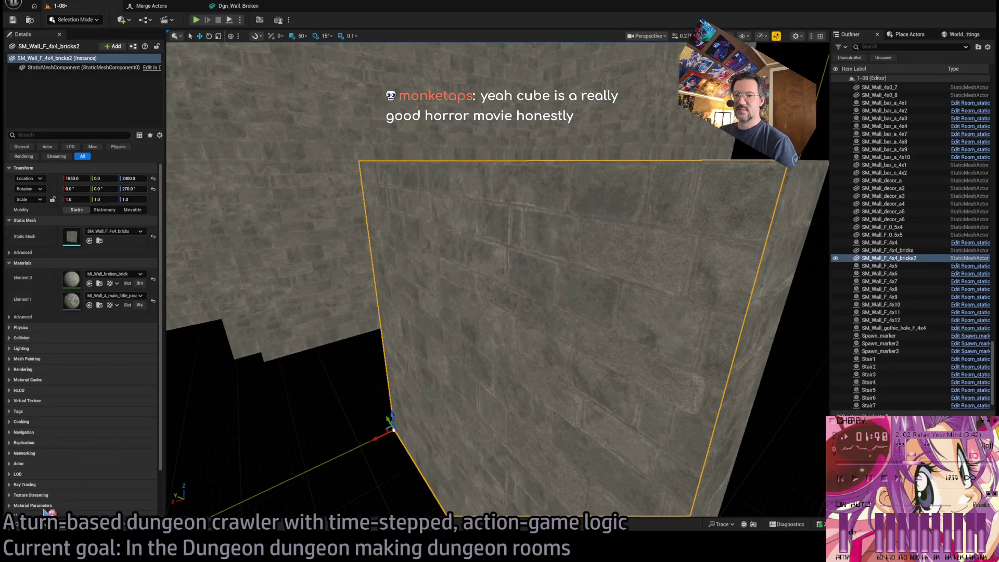
Try swapping the wall's Static Mesh to Dgn_Wall_Broken, then check its brick mesh and return to 1-08.
{"action": "left_click", "coordinate": [42, 525]}
{"action": "mouse_move", "coordinate": [316, 365]}
{"action": "left_mouse_down"}
{"action": "mouse_move", "coordinate": [323, 390]}
{"action": "mouse_move", "coordinate": [80, 241]}
{"action": "left_mouse_up"}
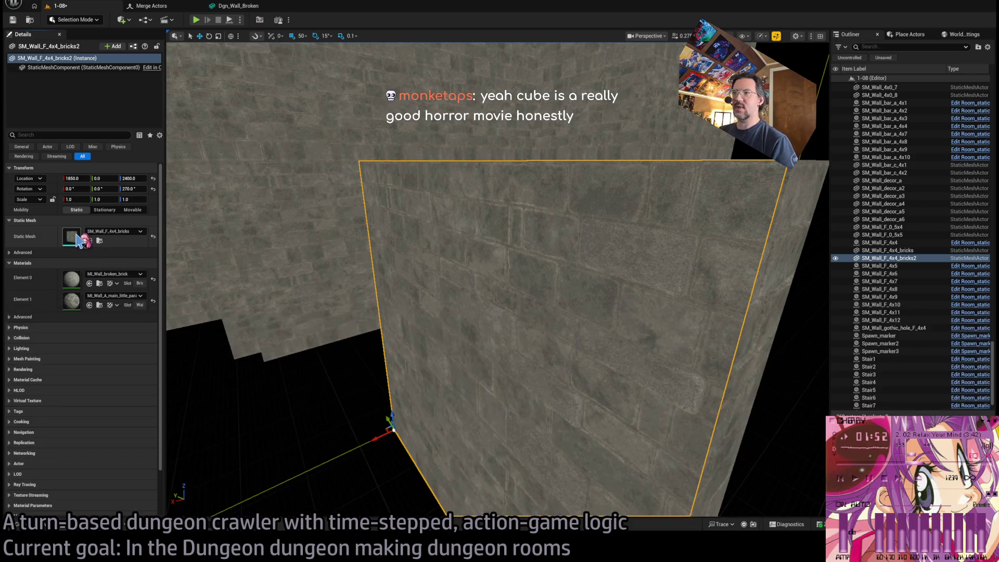
{"action": "double_click", "coordinate": [457, 245]}
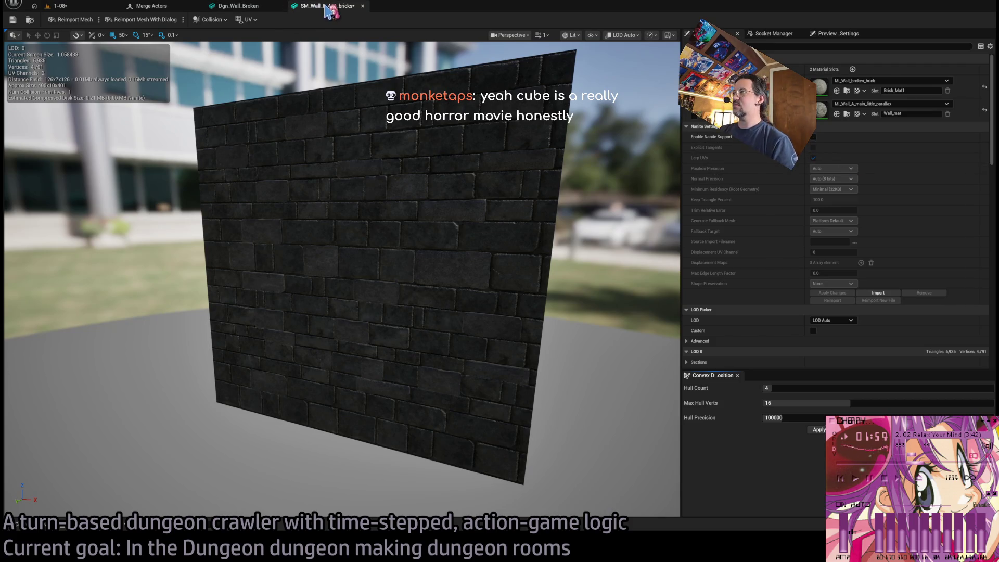
{"action": "left_click", "coordinate": [363, 6]}
{"action": "left_click", "coordinate": [58, 6]}
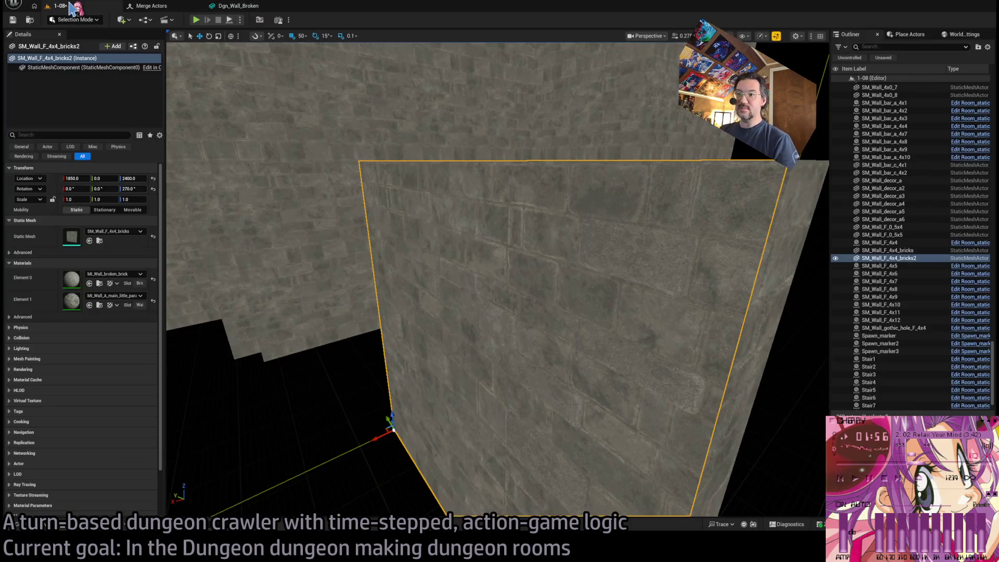
Show the 31 wall meshes in the Content Drawer's STRUCTURE > WALL folder.
{"action": "left_click", "coordinate": [50, 527]}
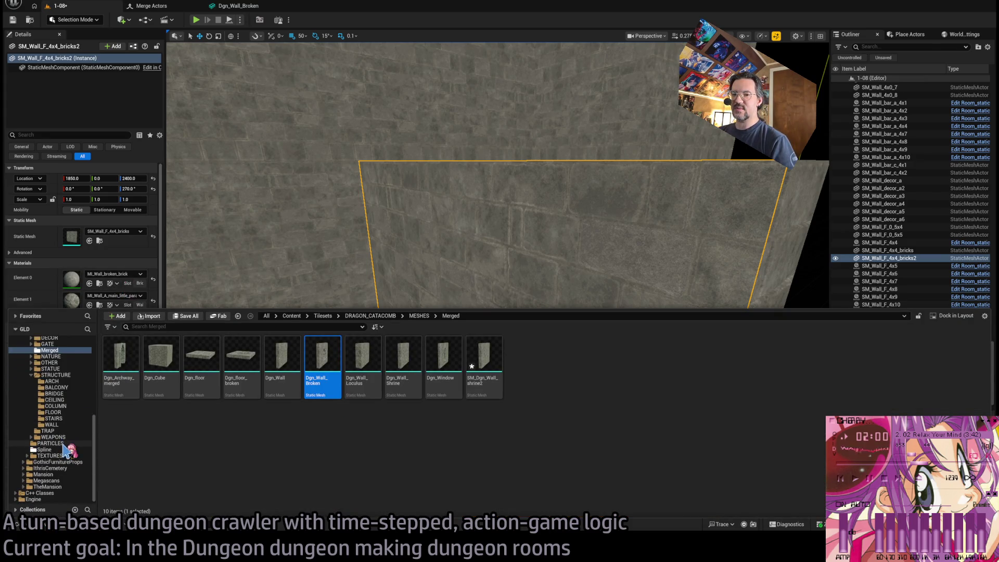
{"action": "left_click", "coordinate": [52, 425]}
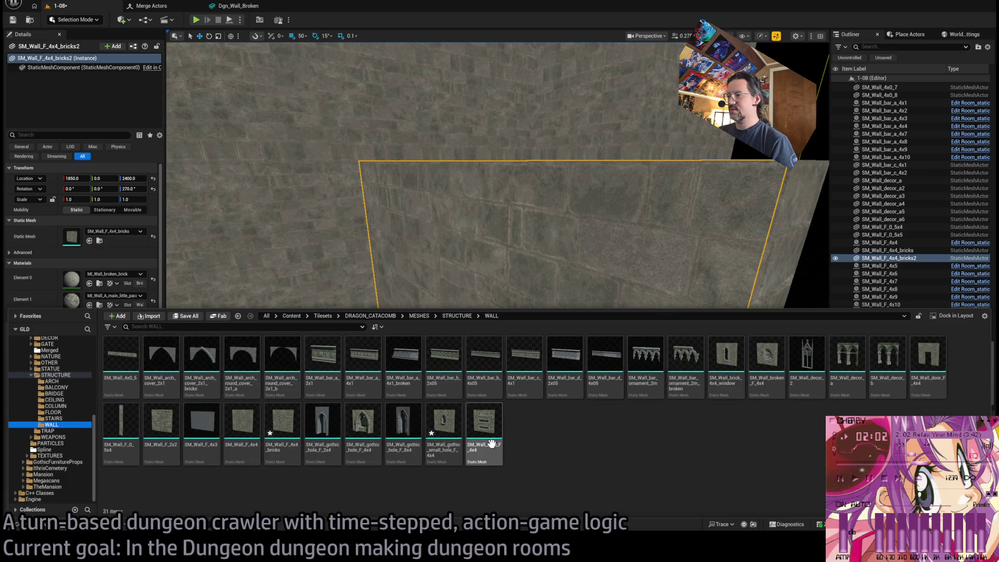
Uncheck Enable Nanite Support on SM_Wall_broken_F_4x4 and return to level 1-08.
{"action": "double_click", "coordinate": [763, 351]}
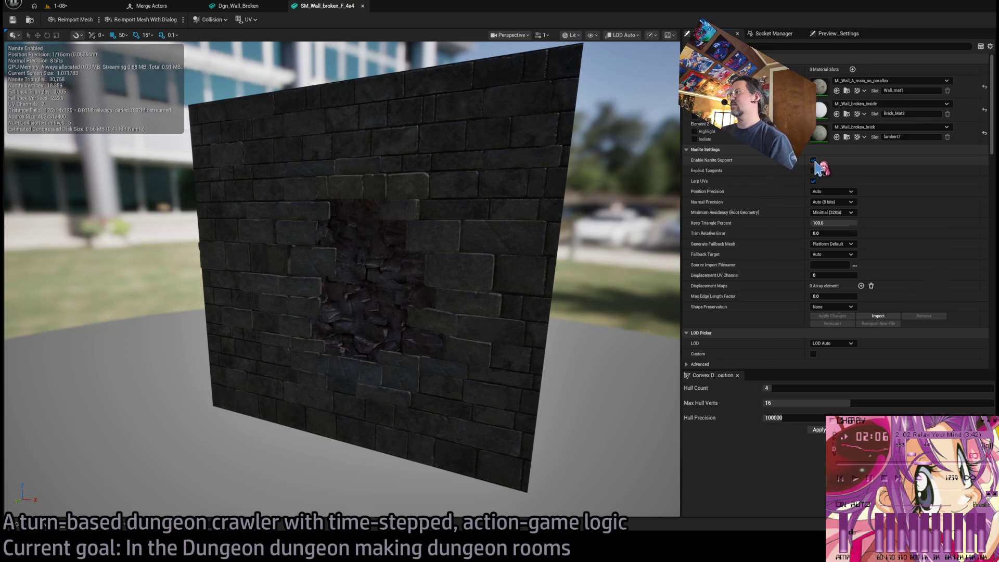
{"action": "left_click", "coordinate": [814, 160]}
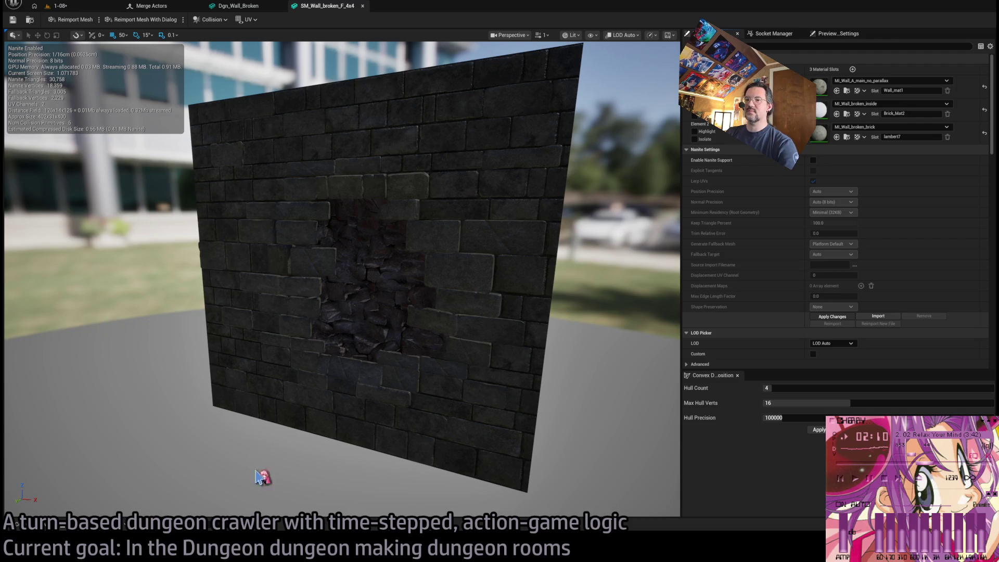
{"action": "left_click", "coordinate": [60, 6]}
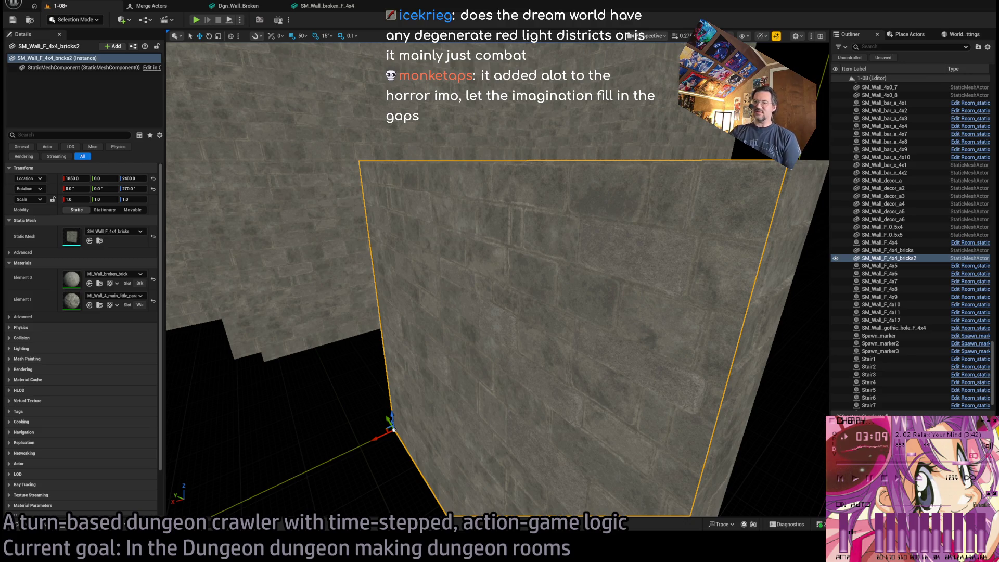
{"action": "key", "text": "alt+Tab"}
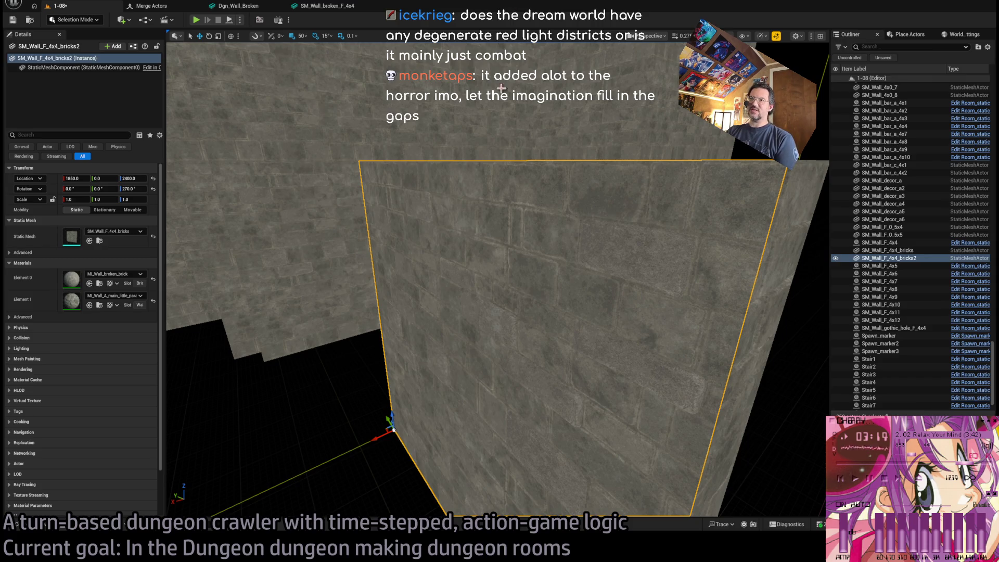
{"action": "scroll", "coordinate": [497, 280], "scroll_direction": "down", "scroll_amount": 5}
{"action": "scroll", "coordinate": [594, 344], "scroll_direction": "down", "scroll_amount": 3}
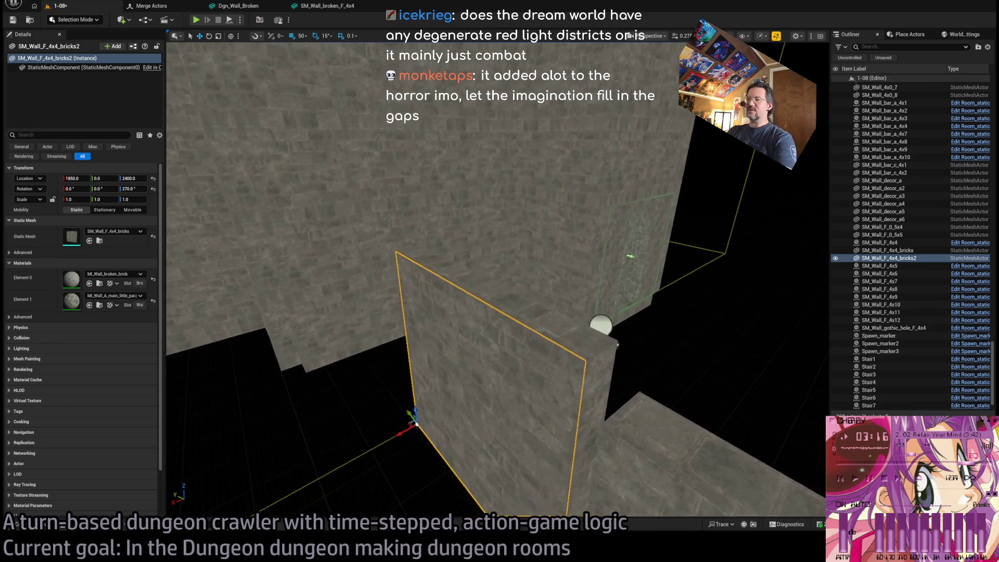
{"action": "scroll", "coordinate": [489, 202], "scroll_direction": "down", "scroll_amount": 4}
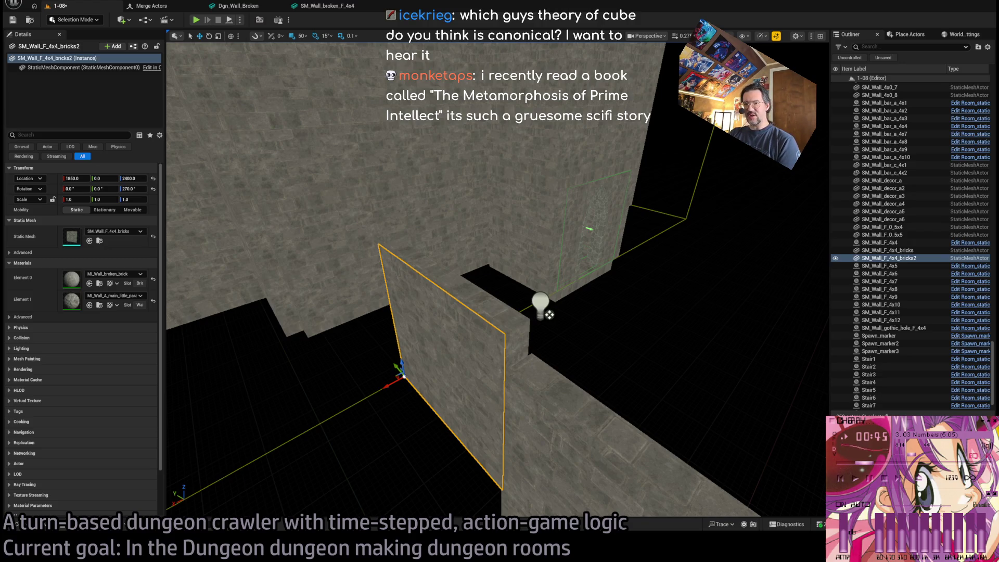
{"action": "key", "text": "alt+Tab"}
{"action": "key", "text": "ctrl+t"}
{"action": "type", "text": "the metamorphosis of prime intellect"}
{"action": "key", "text": "Return"}
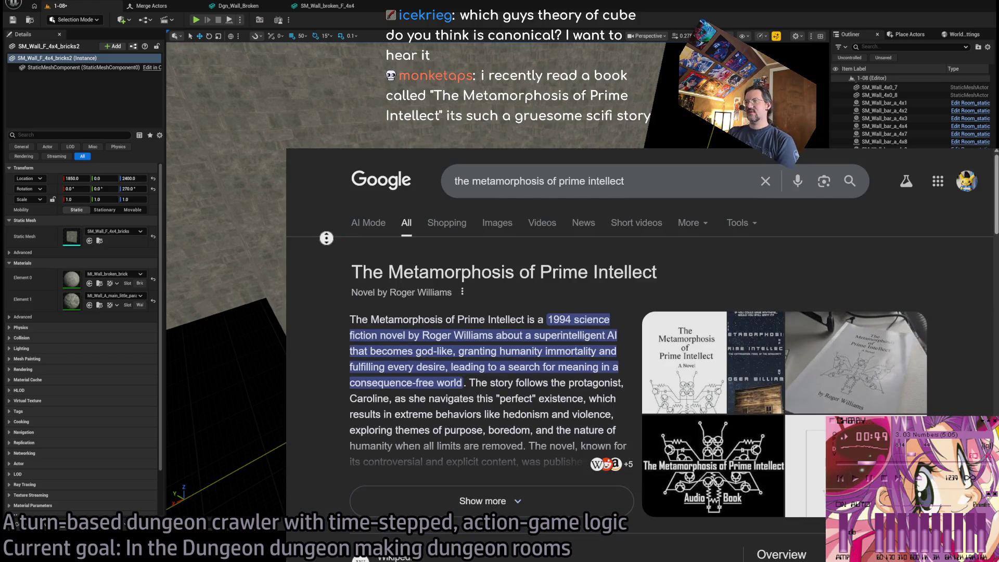
{"action": "scroll", "coordinate": [331, 239], "scroll_direction": "down", "scroll_amount": 2}
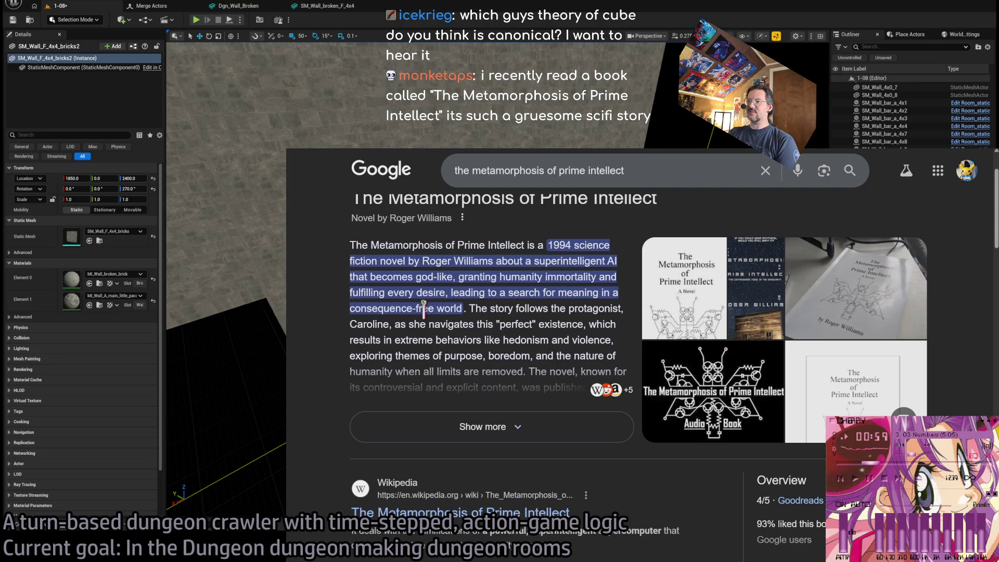
{"action": "mouse_move", "coordinate": [484, 316]}
{"action": "left_mouse_down"}
{"action": "mouse_move", "coordinate": [384, 277]}
{"action": "mouse_move", "coordinate": [357, 249]}
{"action": "mouse_move", "coordinate": [476, 308]}
{"action": "mouse_move", "coordinate": [491, 379]}
{"action": "mouse_move", "coordinate": [479, 316]}
{"action": "left_mouse_up"}
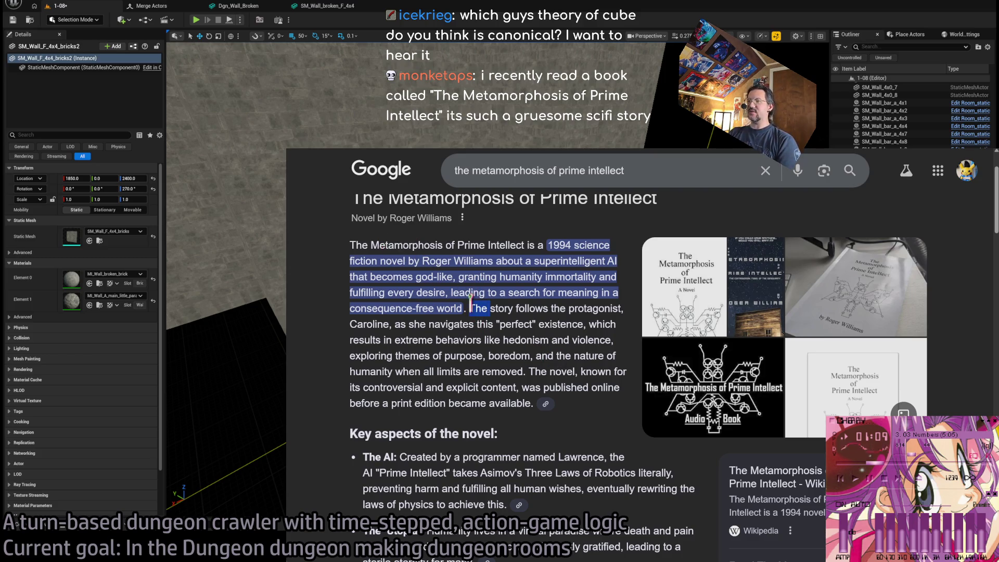
{"action": "mouse_move", "coordinate": [471, 308]}
{"action": "left_mouse_down"}
{"action": "mouse_move", "coordinate": [582, 309]}
{"action": "mouse_move", "coordinate": [567, 309]}
{"action": "mouse_move", "coordinate": [606, 323]}
{"action": "mouse_move", "coordinate": [557, 323]}
{"action": "mouse_move", "coordinate": [615, 323]}
{"action": "mouse_move", "coordinate": [591, 341]}
{"action": "mouse_move", "coordinate": [608, 371]}
{"action": "mouse_move", "coordinate": [499, 311]}
{"action": "mouse_move", "coordinate": [608, 324]}
{"action": "mouse_move", "coordinate": [608, 351]}
{"action": "mouse_move", "coordinate": [511, 326]}
{"action": "mouse_move", "coordinate": [482, 302]}
{"action": "mouse_move", "coordinate": [619, 309]}
{"action": "mouse_move", "coordinate": [419, 327]}
{"action": "mouse_move", "coordinate": [569, 354]}
{"action": "mouse_move", "coordinate": [600, 410]}
{"action": "left_mouse_up"}
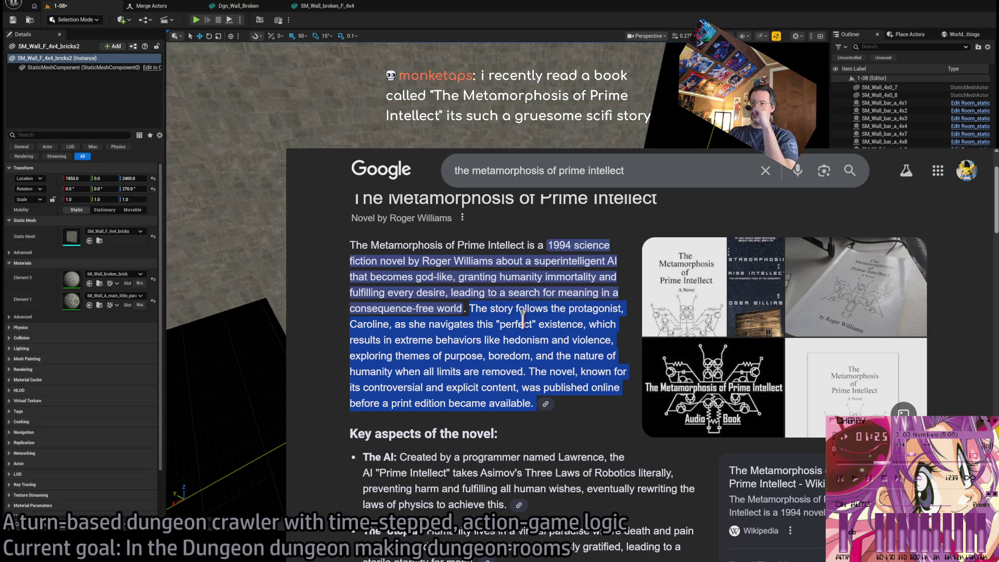
{"action": "left_click_drag", "start_coordinate": [436, 341], "coordinate": [483, 356]}
{"action": "mouse_move", "coordinate": [350, 356]}
{"action": "left_mouse_down"}
{"action": "mouse_move", "coordinate": [541, 356]}
{"action": "mouse_move", "coordinate": [446, 357]}
{"action": "mouse_move", "coordinate": [448, 348]}
{"action": "mouse_move", "coordinate": [588, 372]}
{"action": "mouse_move", "coordinate": [508, 371]}
{"action": "mouse_move", "coordinate": [524, 371]}
{"action": "left_mouse_up"}
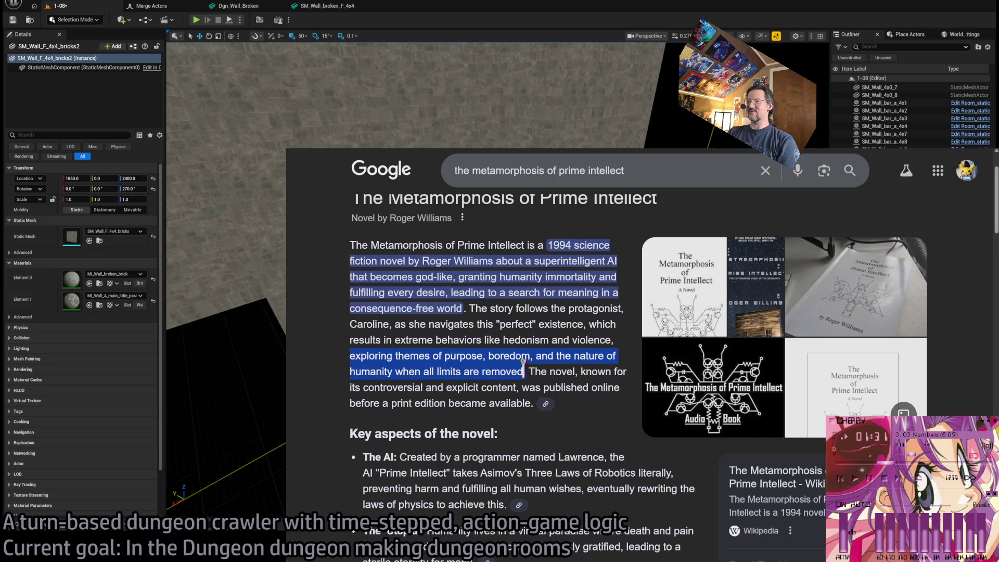
{"action": "left_click_drag", "start_coordinate": [468, 309], "coordinate": [527, 371]}
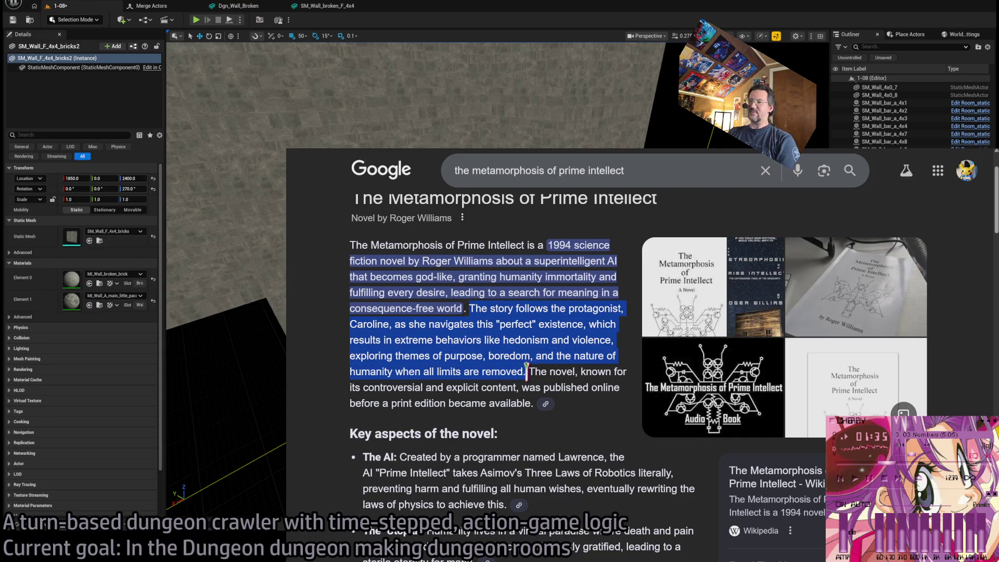
{"action": "mouse_move", "coordinate": [470, 308]}
{"action": "left_mouse_down"}
{"action": "mouse_move", "coordinate": [520, 341]}
{"action": "mouse_move", "coordinate": [525, 358]}
{"action": "left_mouse_up"}
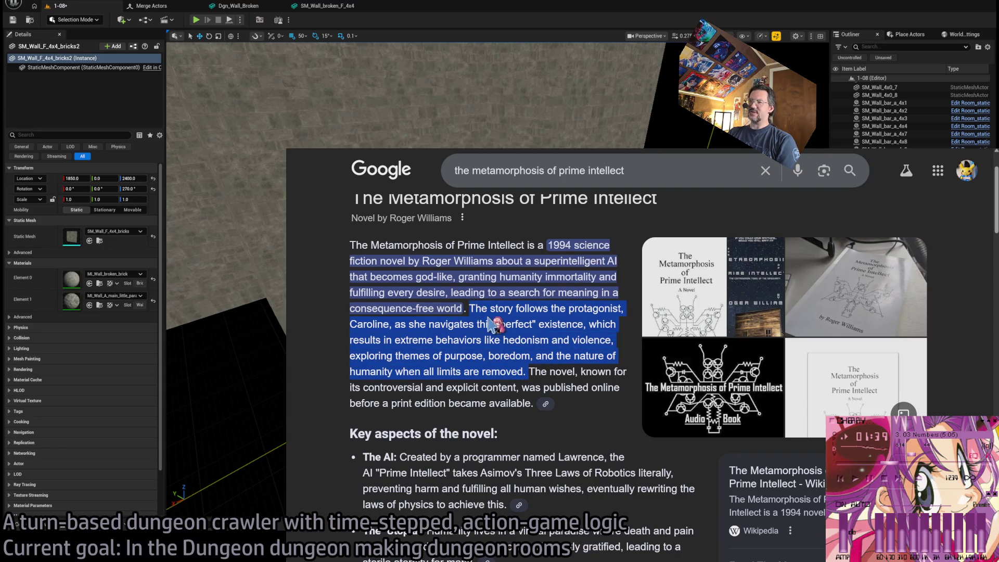
{"action": "mouse_move", "coordinate": [351, 244]}
{"action": "left_mouse_down"}
{"action": "mouse_move", "coordinate": [365, 245]}
{"action": "mouse_move", "coordinate": [531, 404]}
{"action": "left_mouse_up"}
{"action": "mouse_move", "coordinate": [469, 310]}
{"action": "left_mouse_down"}
{"action": "mouse_move", "coordinate": [510, 341]}
{"action": "mouse_move", "coordinate": [525, 370]}
{"action": "left_mouse_up"}
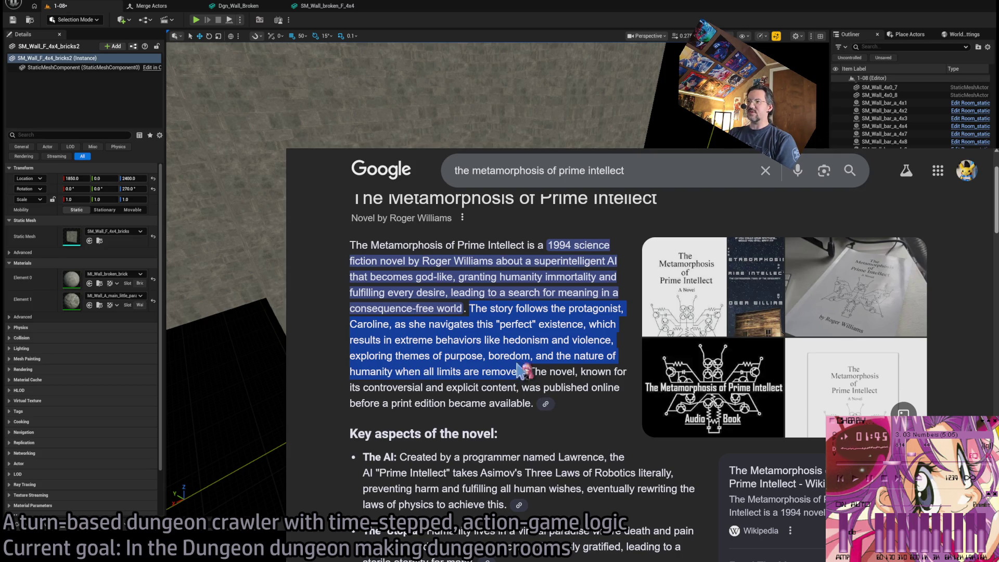
{"action": "left_click", "coordinate": [509, 348]}
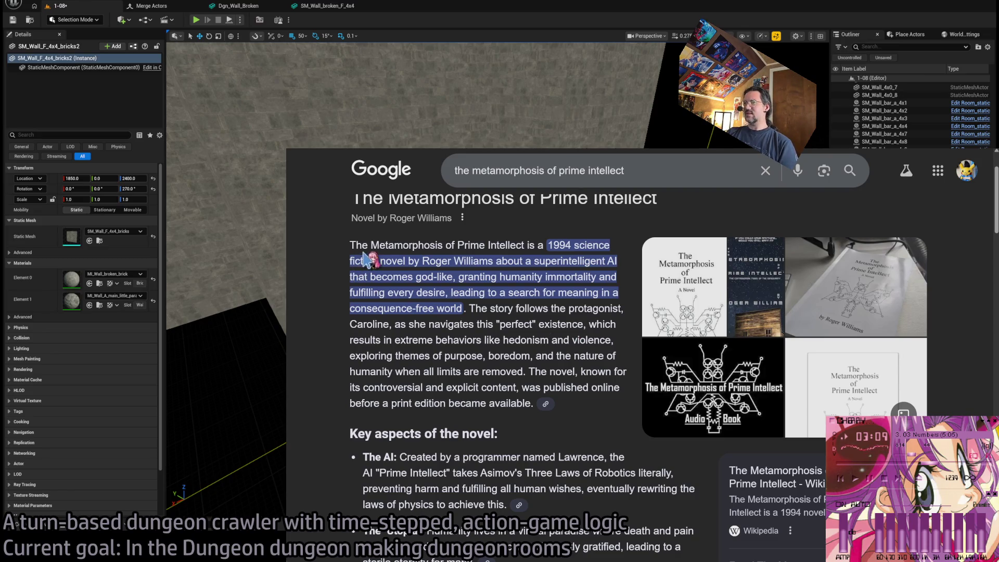
{"action": "left_click_drag", "start_coordinate": [350, 244], "coordinate": [506, 372]}
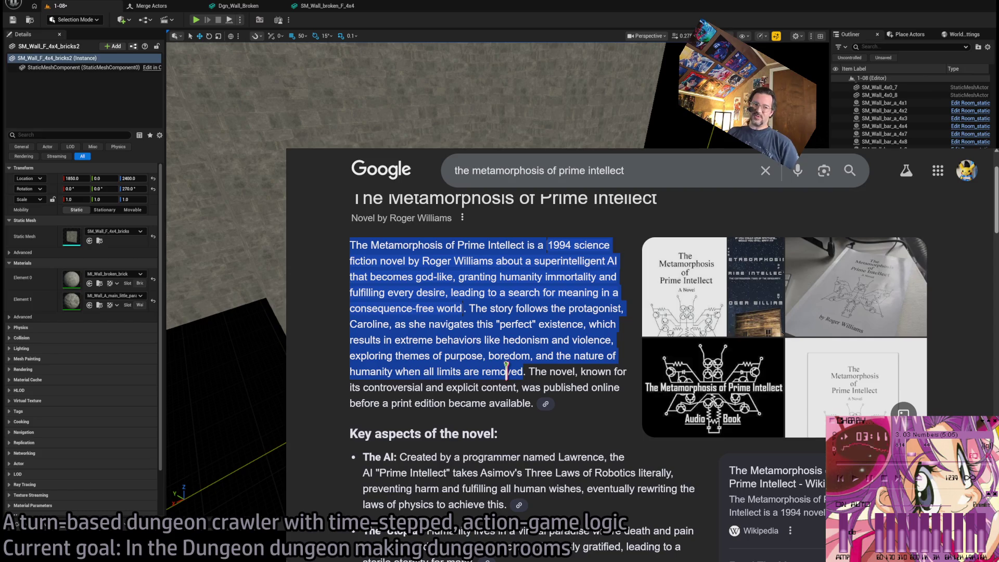
Clear the text highlights and scroll down through the novel's search results.
{"action": "left_click", "coordinate": [344, 319]}
{"action": "mouse_move", "coordinate": [358, 241]}
{"action": "left_mouse_down"}
{"action": "mouse_move", "coordinate": [541, 411]}
{"action": "mouse_move", "coordinate": [515, 402]}
{"action": "left_mouse_up"}
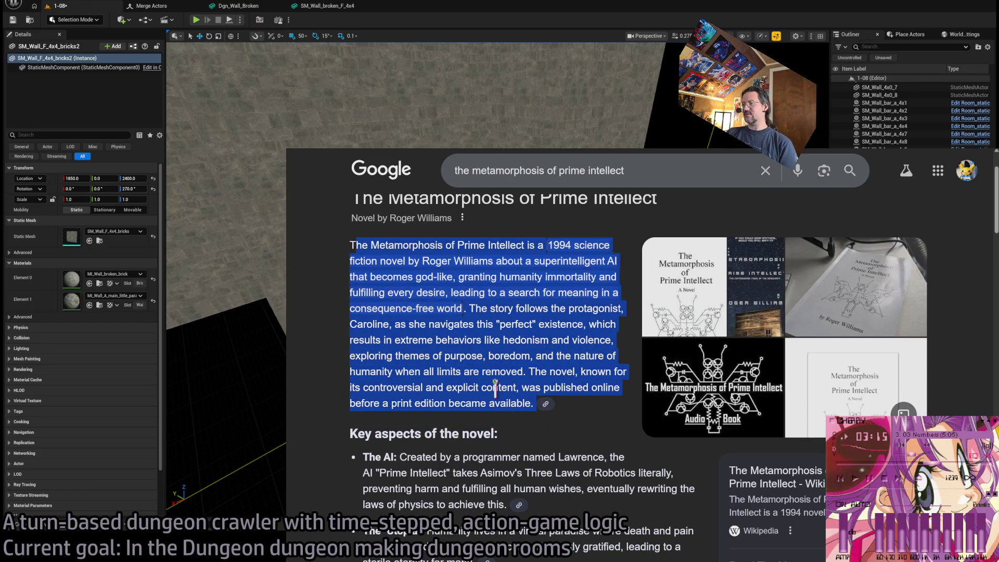
{"action": "left_click", "coordinate": [346, 312]}
{"action": "scroll", "coordinate": [340, 373], "scroll_direction": "down", "scroll_amount": 1}
{"action": "scroll", "coordinate": [338, 374], "scroll_direction": "down", "scroll_amount": 10}
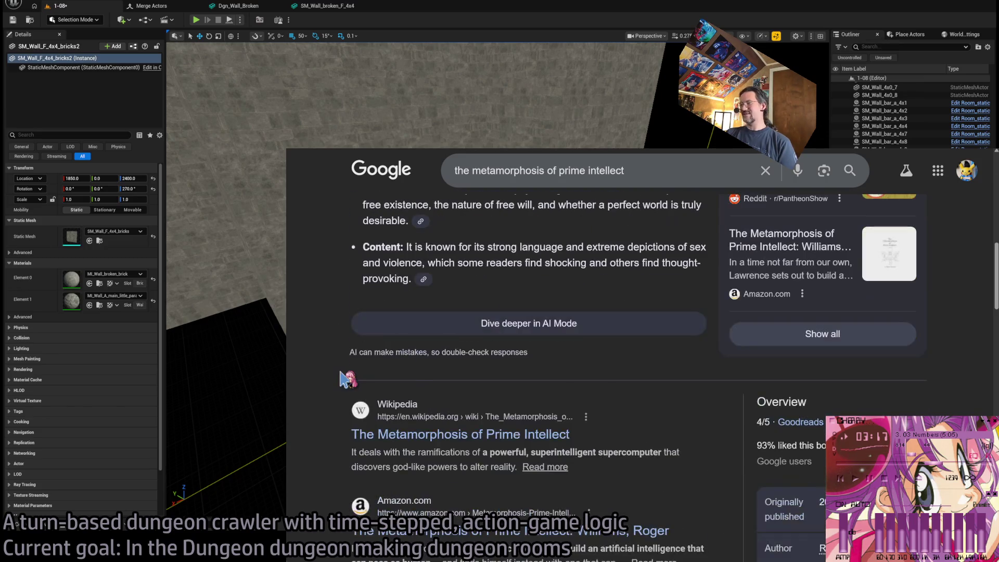
Return to the catacomb search whose AI Overview says the wall niches are called loculi.
{"action": "left_click", "coordinate": [560, 156]}
{"action": "key", "text": "Escape"}
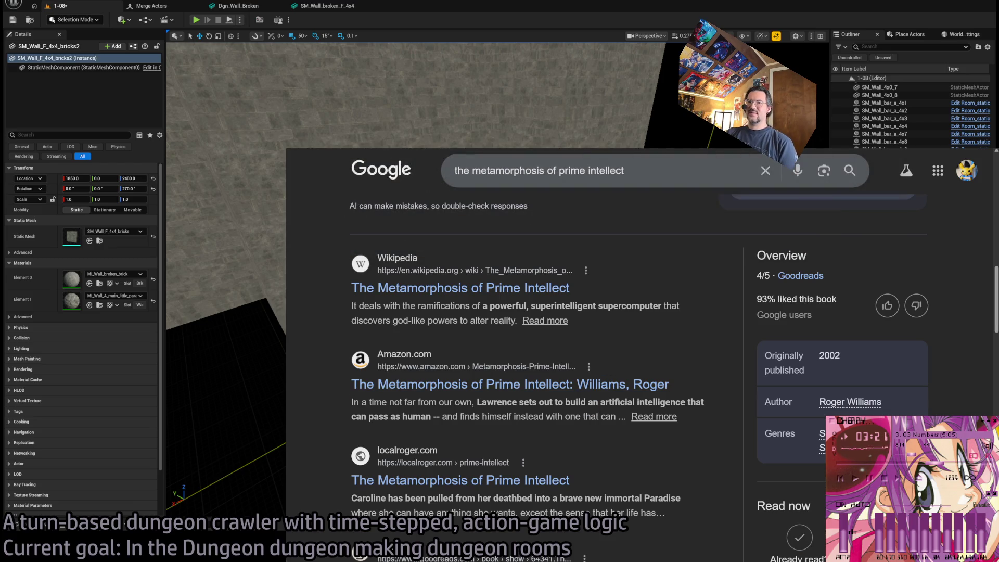
{"action": "key", "text": "ctrl+Tab"}
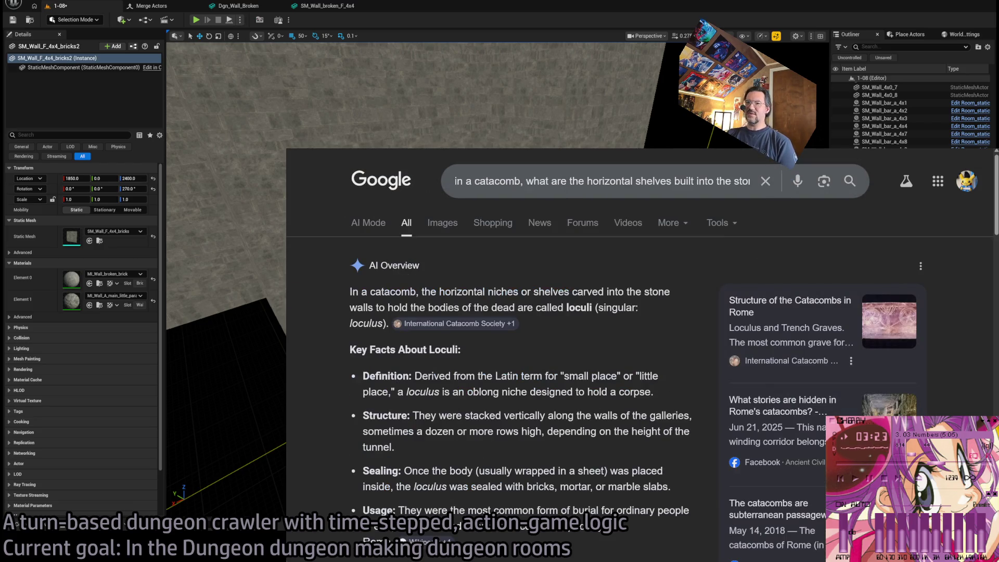
Switch away from the browser back to the film over the Unreal level 1-08.
{"action": "key", "text": "alt+Tab"}
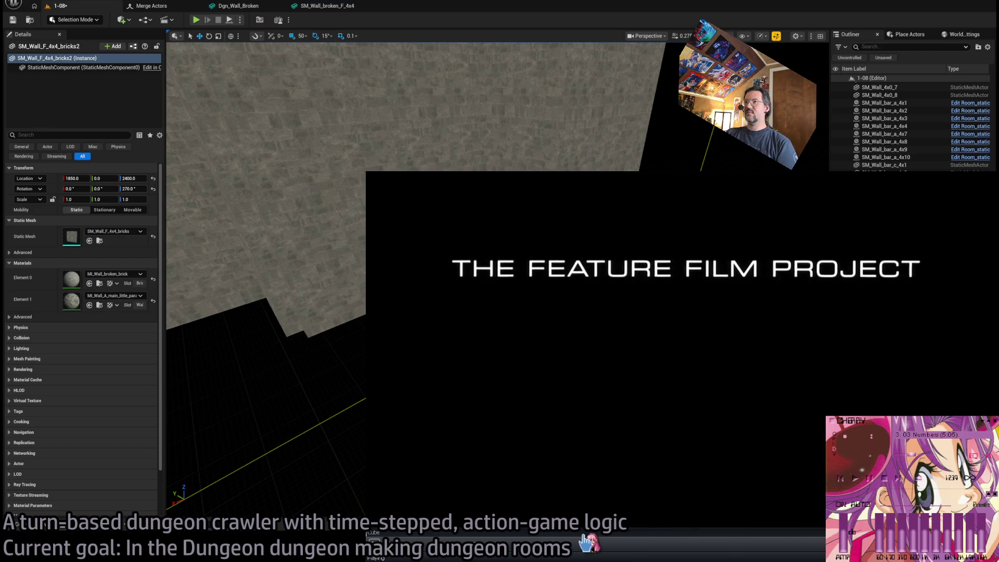
Resize the film's player window to nearly fill the screen.
{"action": "scroll", "coordinate": [811, 548], "scroll_direction": "up", "scroll_amount": 2}
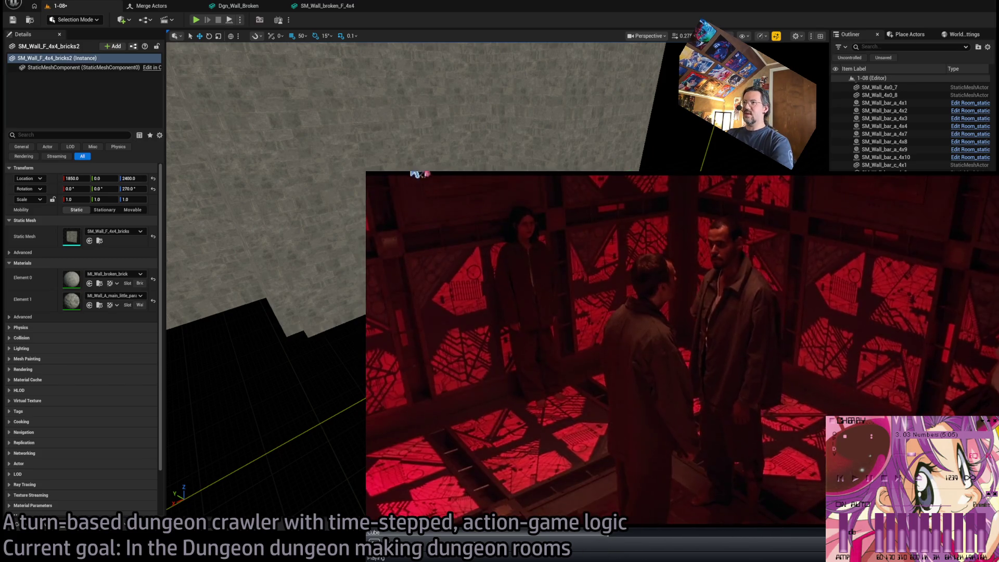
{"action": "mouse_move", "coordinate": [366, 172]}
{"action": "left_mouse_down"}
{"action": "mouse_move", "coordinate": [139, 73]}
{"action": "mouse_move", "coordinate": [135, 49]}
{"action": "left_mouse_up"}
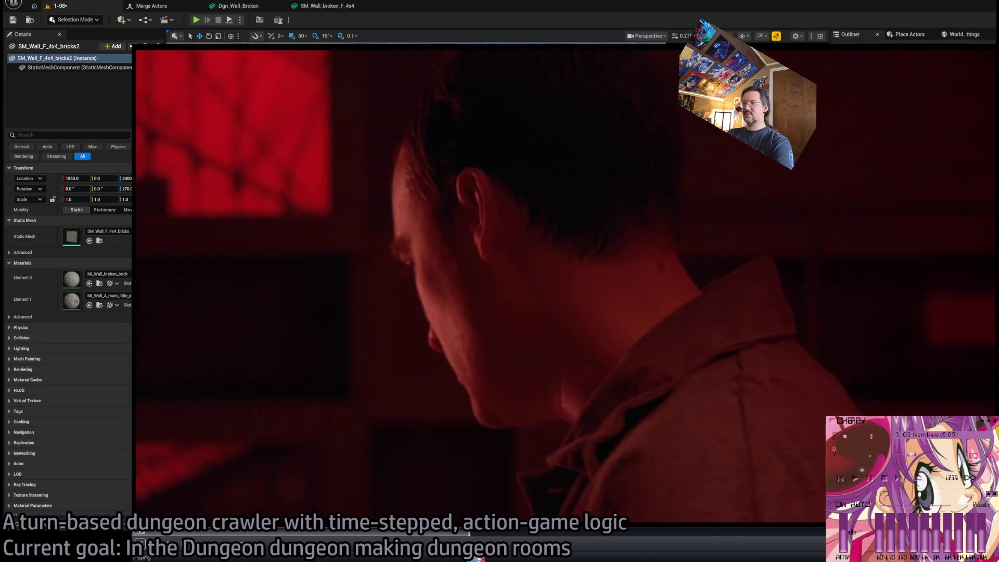
{"action": "scroll", "coordinate": [565, 286], "scroll_direction": "up", "scroll_amount": 1}
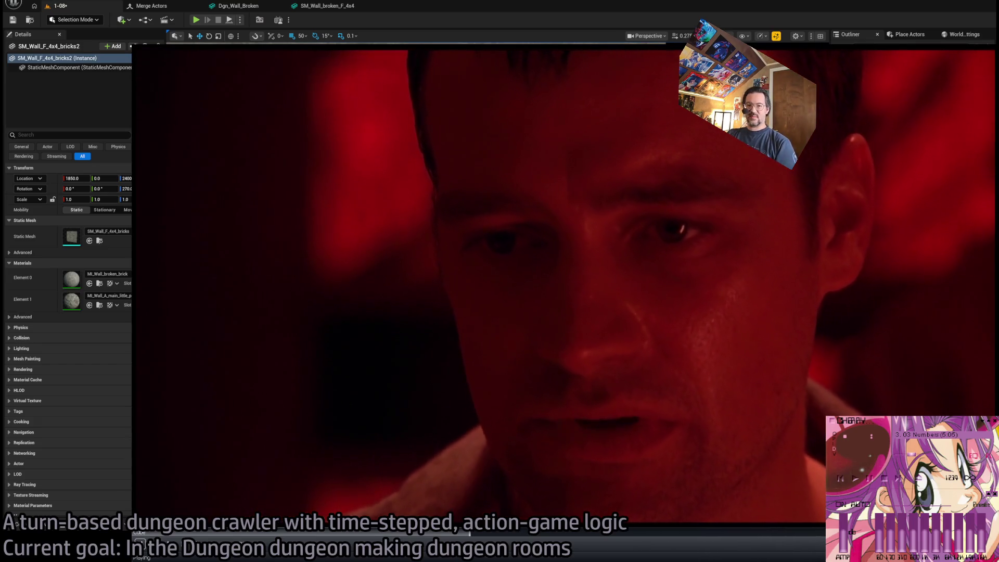
Briefly pause the red-lit cube-room scene, then resume playback.
{"action": "left_click", "coordinate": [426, 553]}
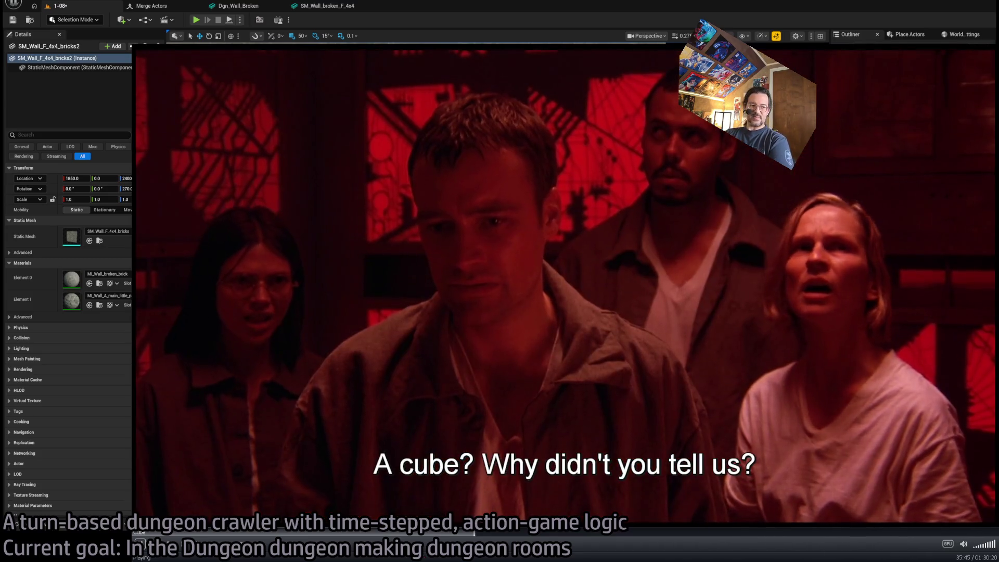
{"action": "left_click", "coordinate": [313, 431]}
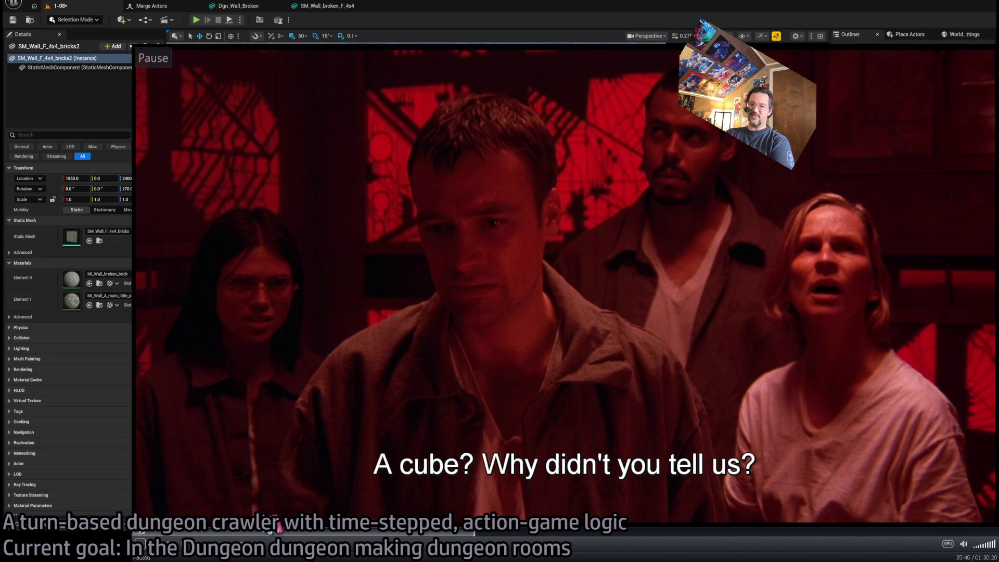
{"action": "left_click", "coordinate": [288, 426]}
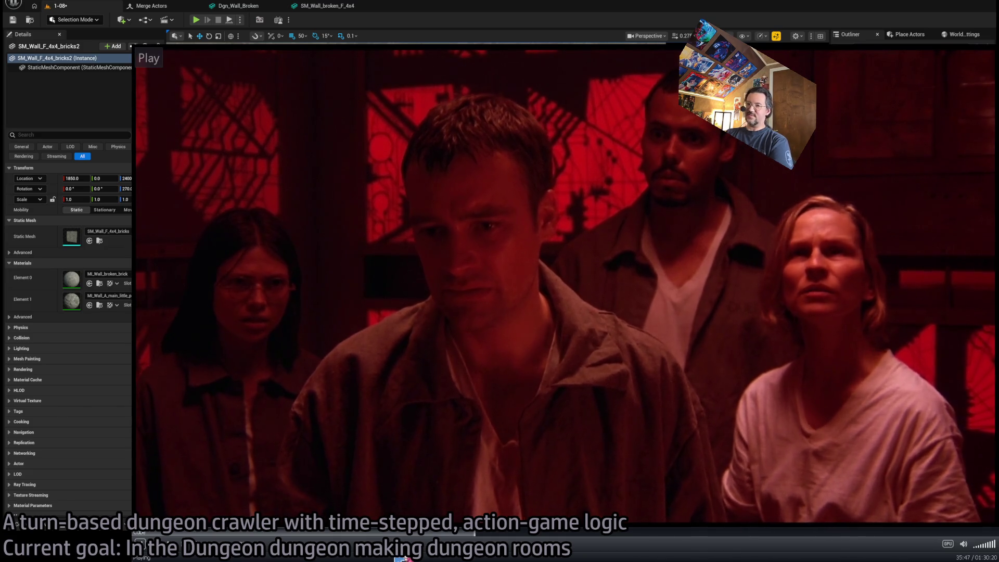
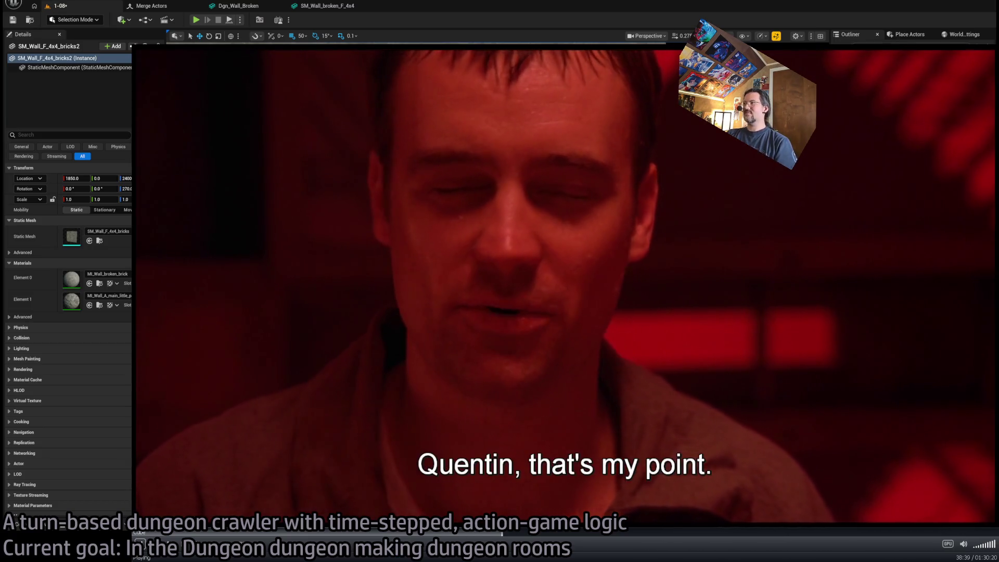
Minimise the full-screen video player to return to the level 1-08 viewport and Outliner.
{"action": "key", "text": "super+Down"}
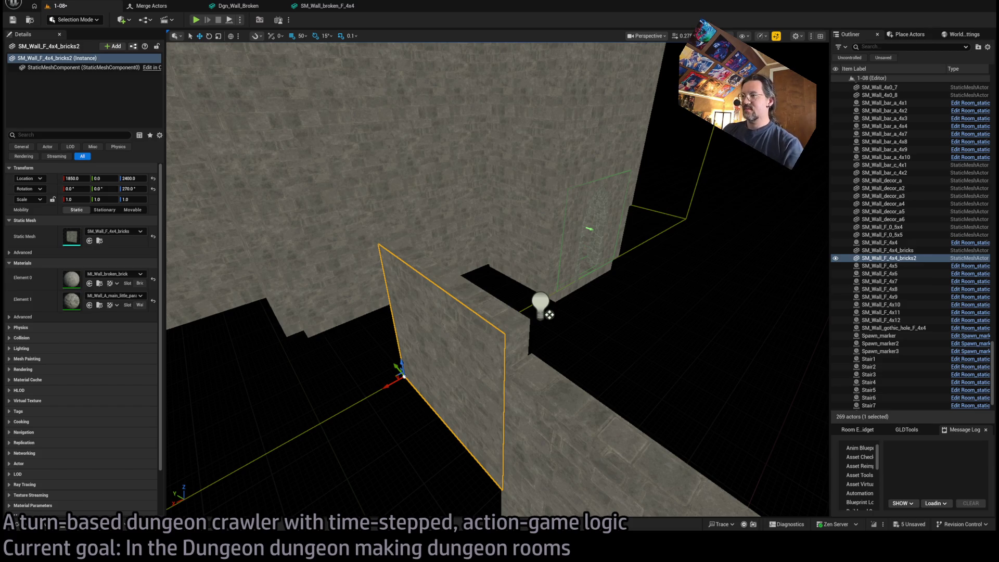
Select the ledge wall and SM_Wall_F_4x4_bricks together and frame them in the viewport.
{"action": "left_click", "coordinate": [518, 323], "text": "ctrl"}
{"action": "key", "text": "f"}
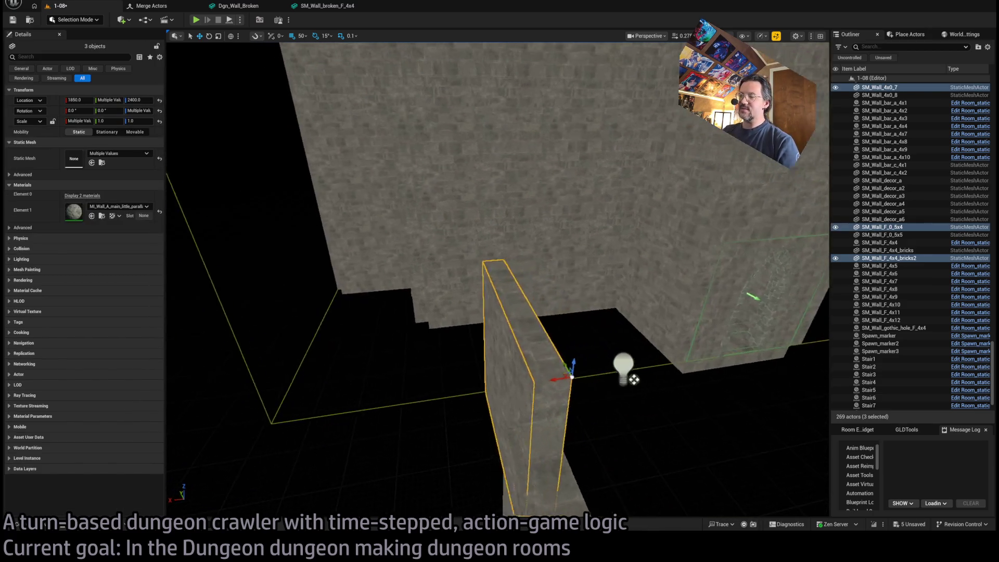
{"action": "left_click", "coordinate": [380, 271], "text": "ctrl"}
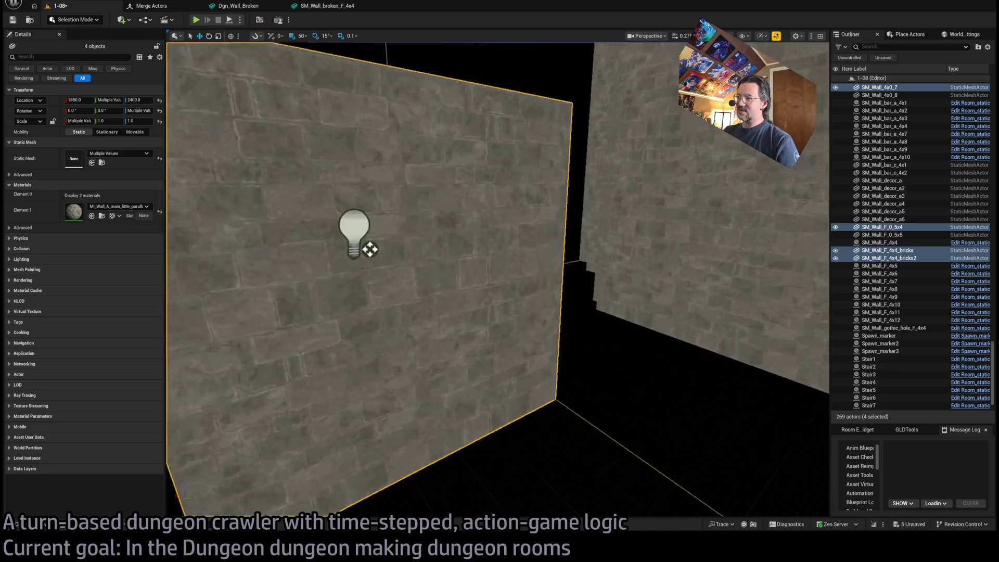
{"action": "key", "text": "f"}
Select only the SM_Wall_F_4x4_bricks wall and open the Meshes > Structure > WALL folder in the Content Drawer.
{"action": "key", "text": "Escape"}
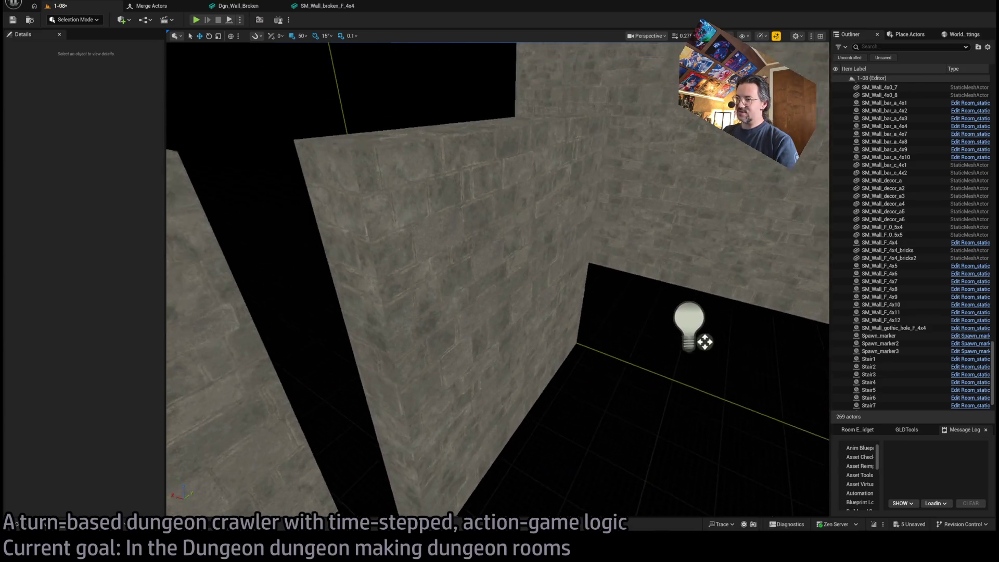
{"action": "left_click", "coordinate": [508, 333]}
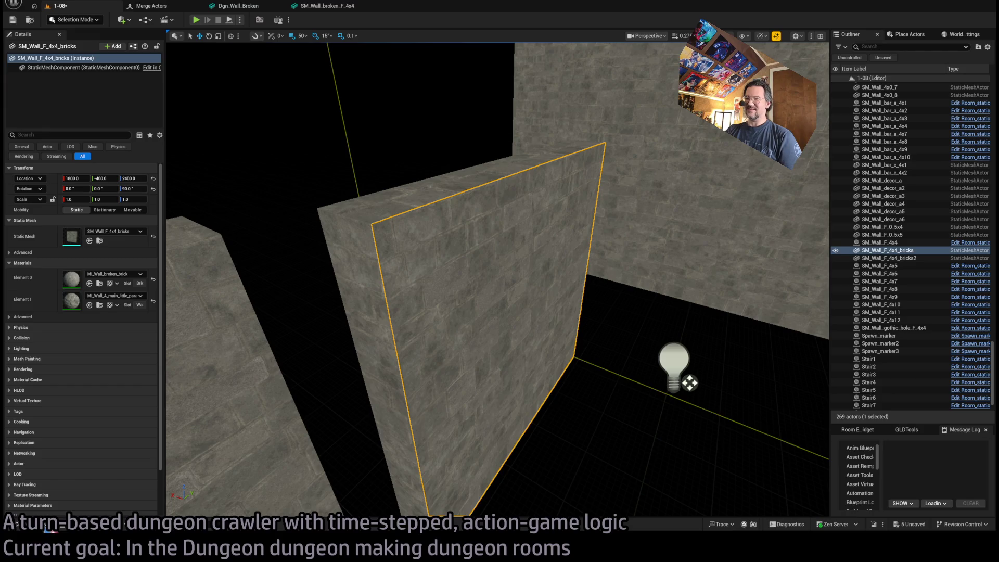
{"action": "left_click", "coordinate": [49, 527]}
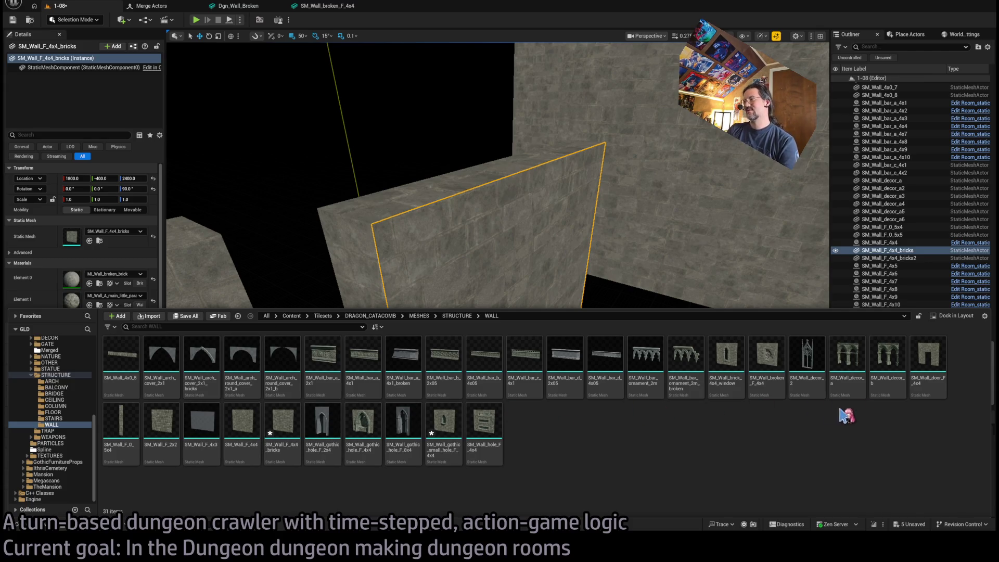
{"action": "left_click", "coordinate": [495, 271]}
{"action": "left_click_drag", "start_coordinate": [97, 242], "coordinate": [96, 243]}
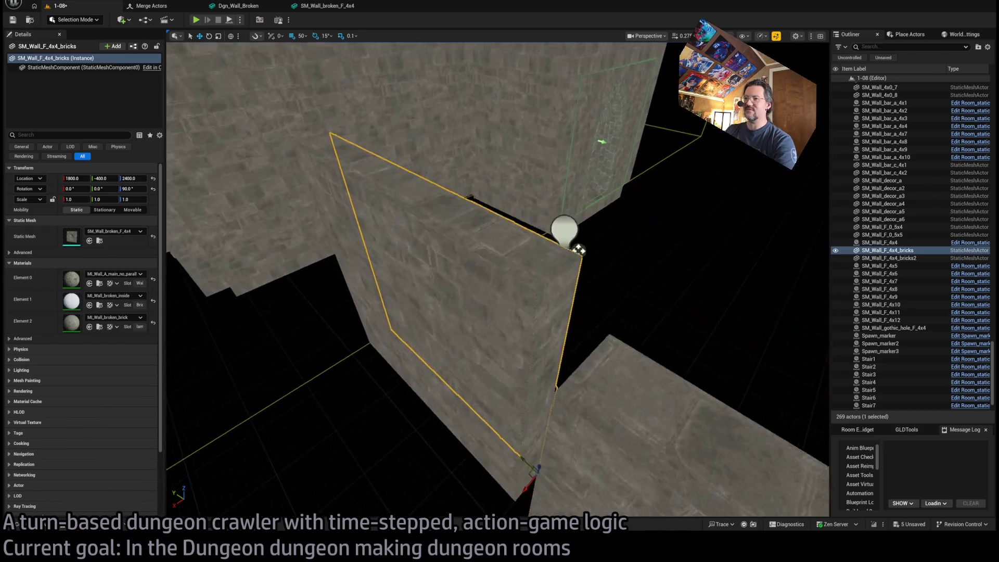
{"action": "left_click", "coordinate": [468, 274]}
{"action": "left_click_drag", "start_coordinate": [682, 505], "coordinate": [682, 505]}
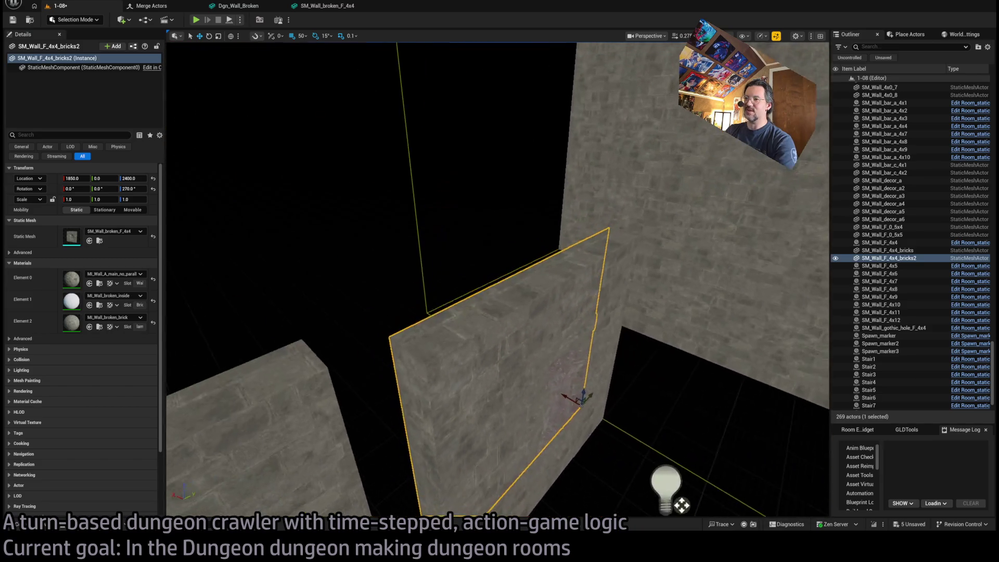
{"action": "left_click", "coordinate": [466, 380], "text": "ctrl"}
{"action": "left_click_drag", "start_coordinate": [549, 397], "coordinate": [548, 397]}
{"action": "left_click_drag", "start_coordinate": [461, 312], "coordinate": [495, 311]}
{"action": "left_click", "coordinate": [395, 208], "text": "ctrl"}
{"action": "left_click", "coordinate": [461, 312], "text": "ctrl"}
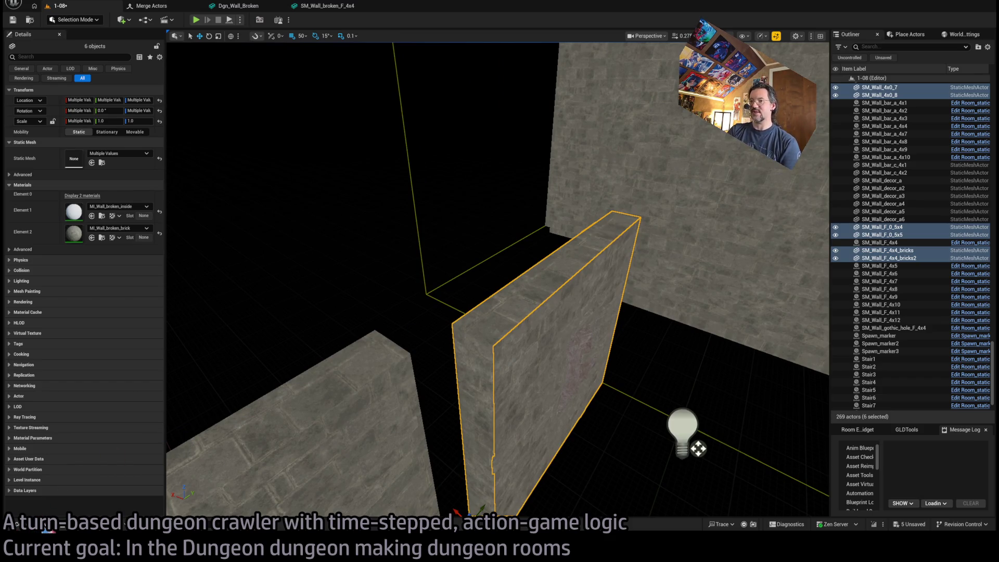
{"action": "left_click", "coordinate": [17, 523]}
{"action": "left_click_drag", "start_coordinate": [684, 390], "coordinate": [684, 391]}
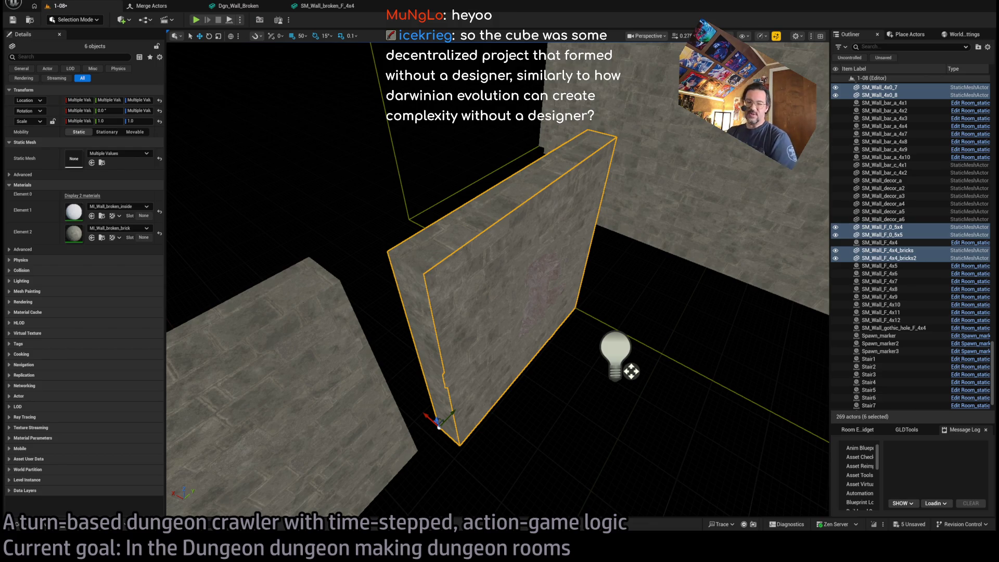
{"action": "key", "text": "alt+Tab"}
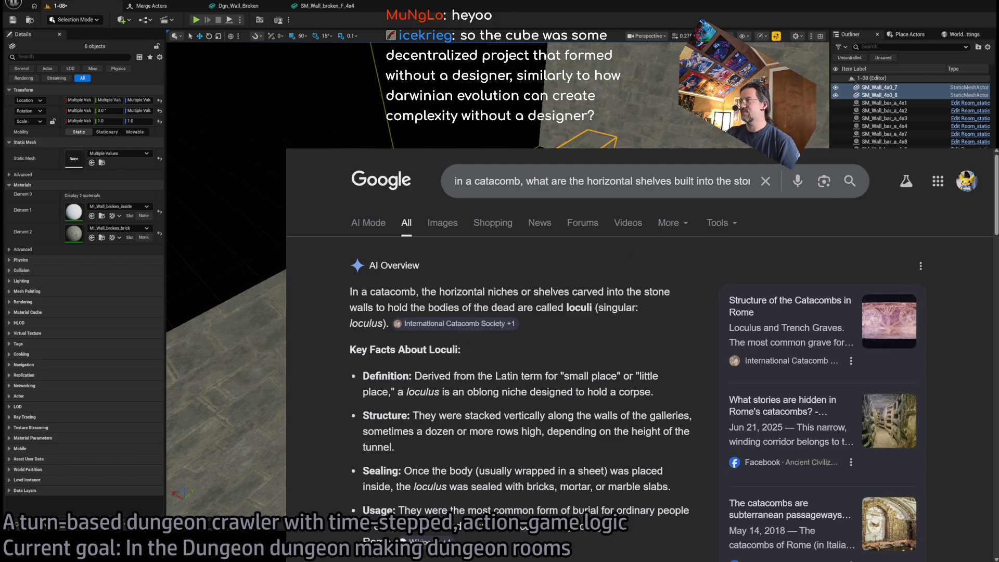
{"action": "key", "text": "alt+Tab"}
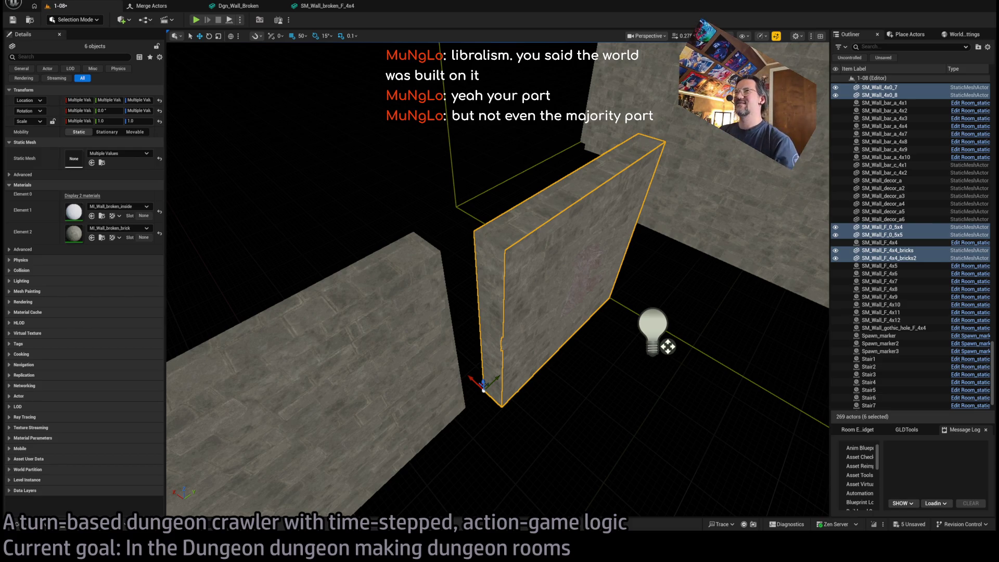
{"action": "scroll", "coordinate": [498, 280], "scroll_direction": "up", "scroll_amount": 5}
{"action": "mouse_move", "coordinate": [498, 280]}
{"action": "left_mouse_down"}
{"action": "mouse_move", "coordinate": [479, 266]}
{"action": "mouse_move", "coordinate": [448, 326]}
{"action": "left_mouse_up"}
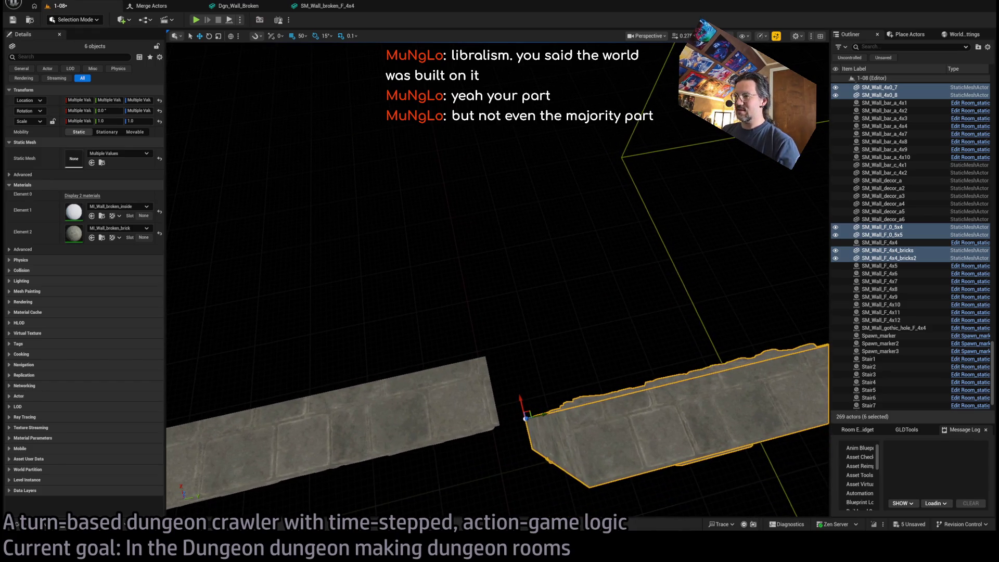
{"action": "left_click_drag", "start_coordinate": [564, 238], "coordinate": [639, 498]}
{"action": "left_click_drag", "start_coordinate": [576, 271], "coordinate": [569, 312]}
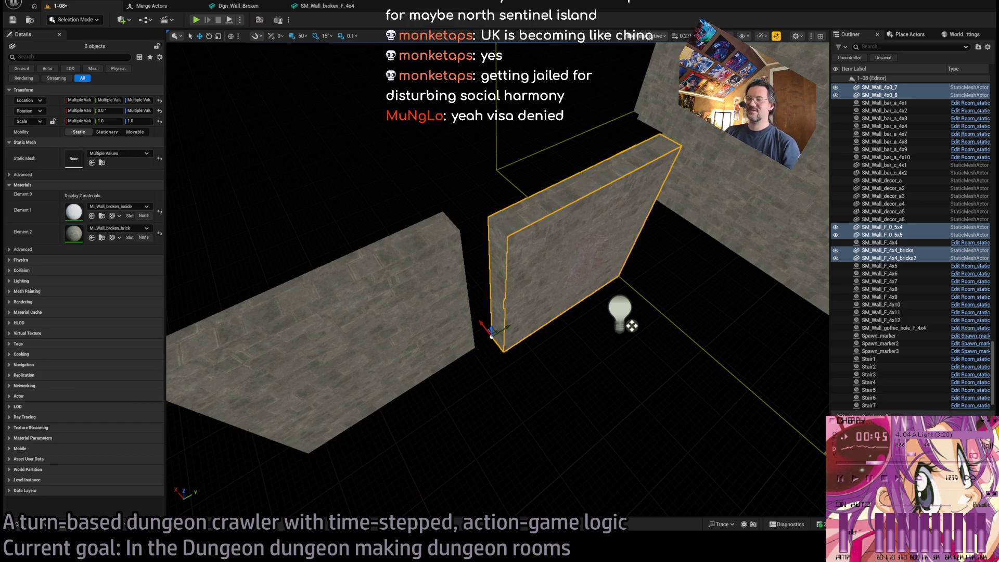
{"action": "scroll", "coordinate": [497, 276], "scroll_direction": "up", "scroll_amount": 4}
{"action": "mouse_move", "coordinate": [497, 276]}
{"action": "left_mouse_down"}
{"action": "mouse_move", "coordinate": [510, 333]}
{"action": "mouse_move", "coordinate": [546, 360]}
{"action": "mouse_move", "coordinate": [554, 309]}
{"action": "mouse_move", "coordinate": [540, 302]}
{"action": "left_mouse_up"}
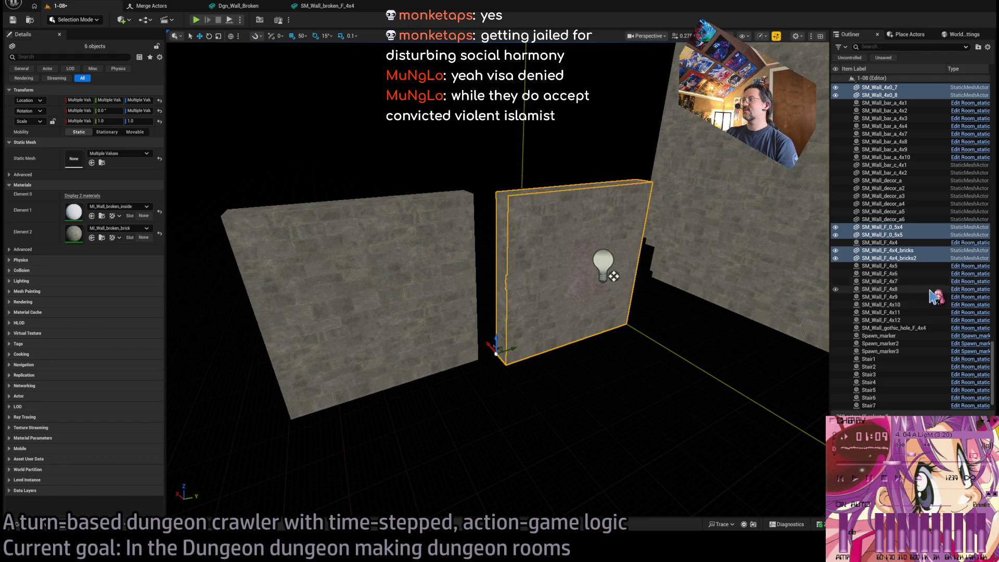
{"action": "scroll", "coordinate": [919, 294], "scroll_direction": "up", "scroll_amount": 3}
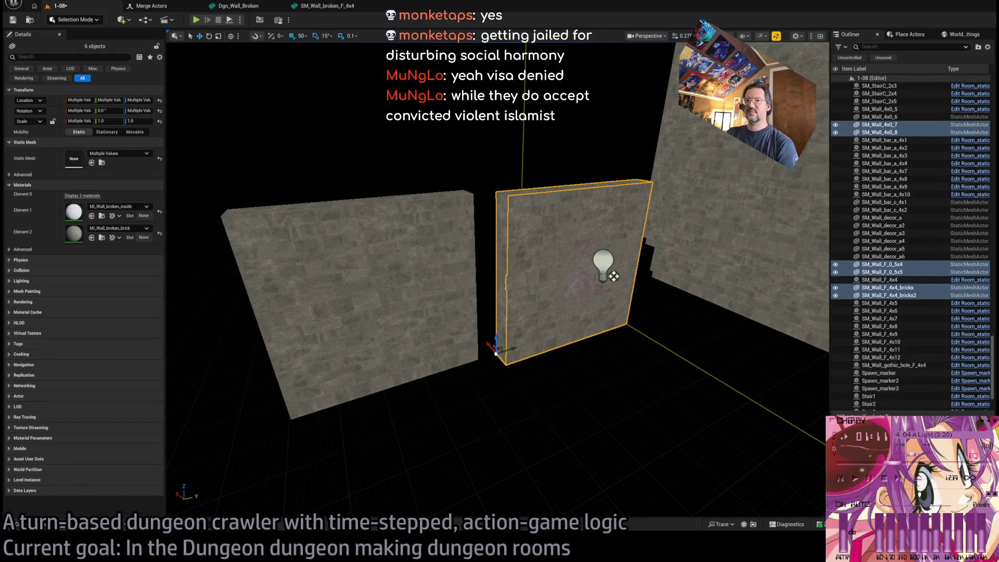